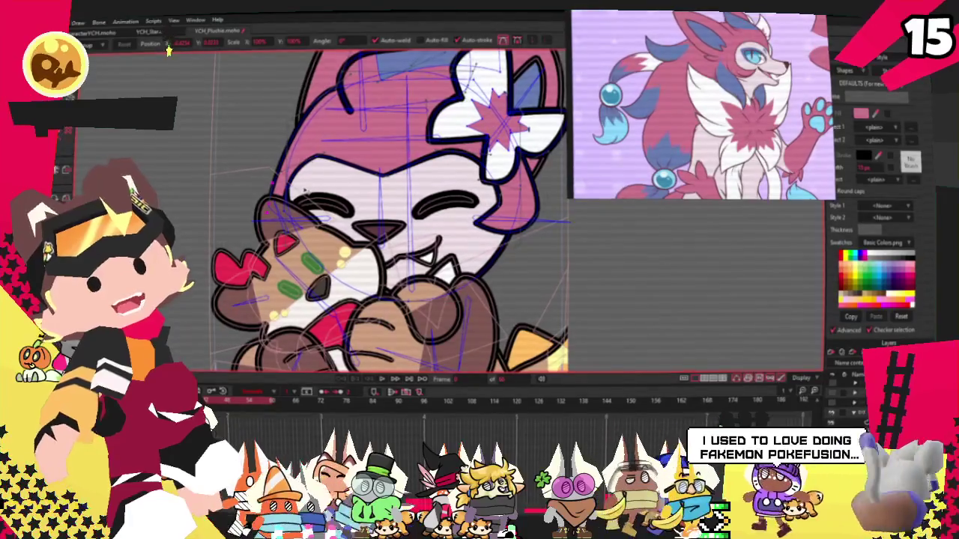
- Zoom around the fox's chest and cat plushie to inspect the area before drawing
scroll(302, 191, "up", 2)
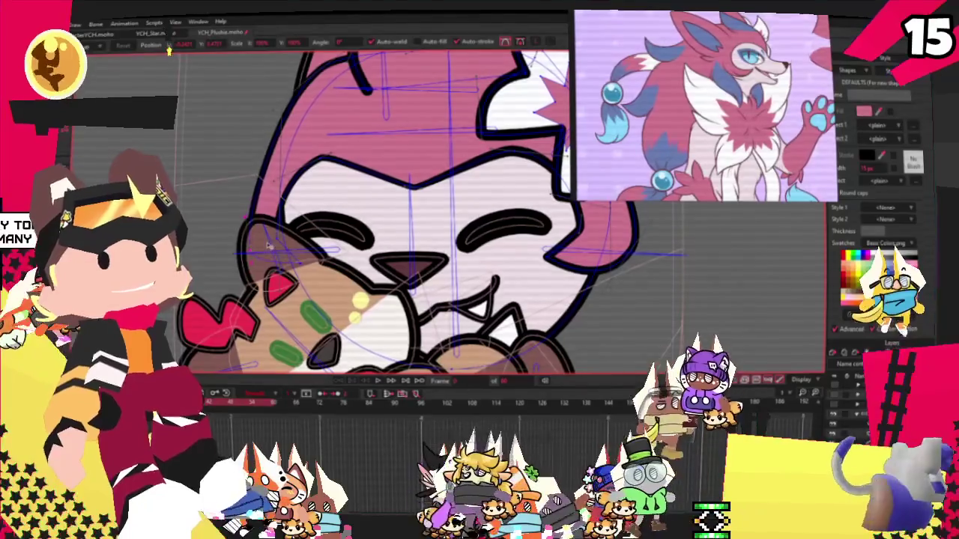
scroll(276, 220, "down", 3)
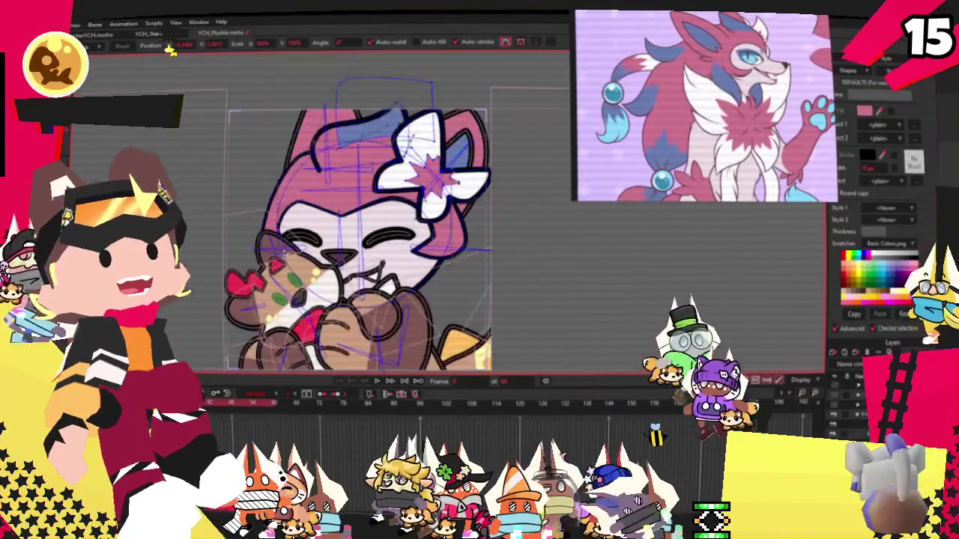
scroll(262, 240, "up", 3)
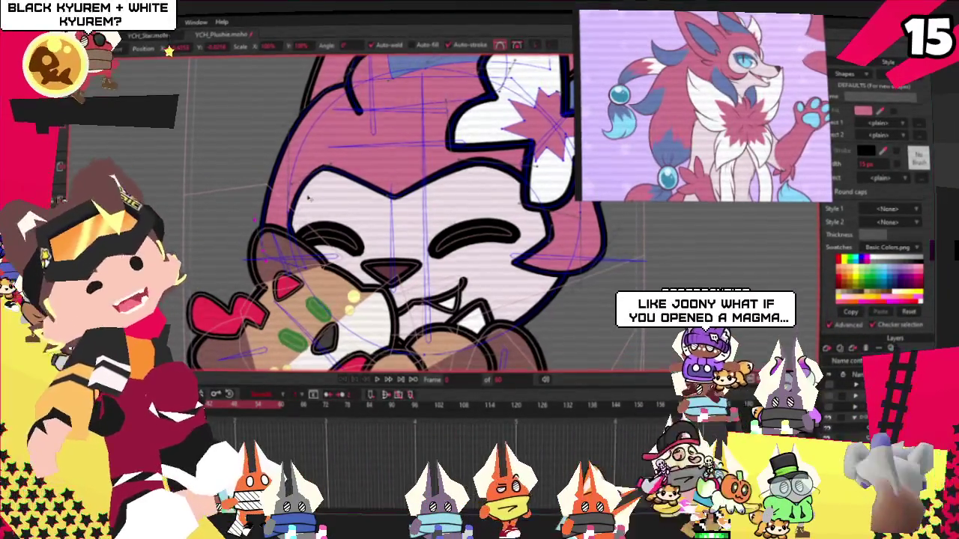
scroll(374, 225, "up", 2)
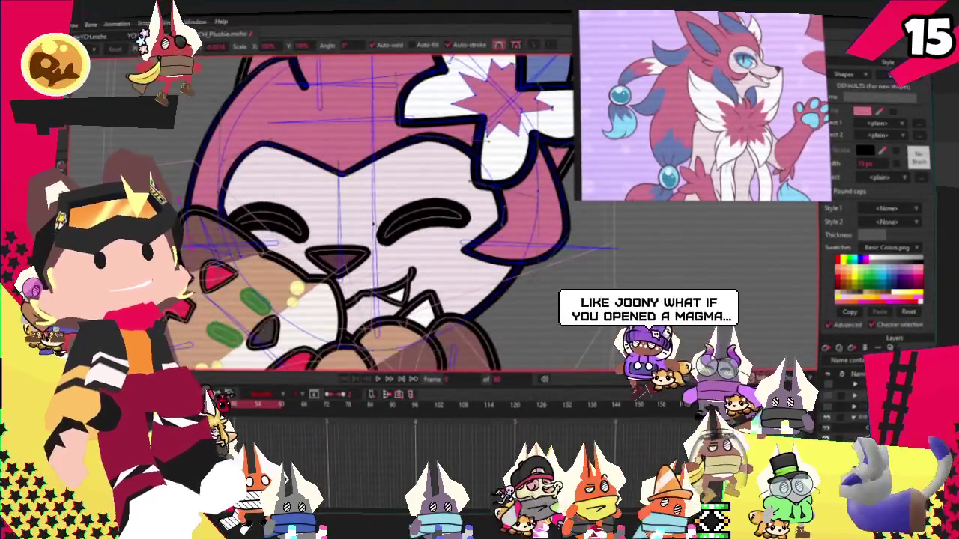
scroll(337, 210, "down", 2)
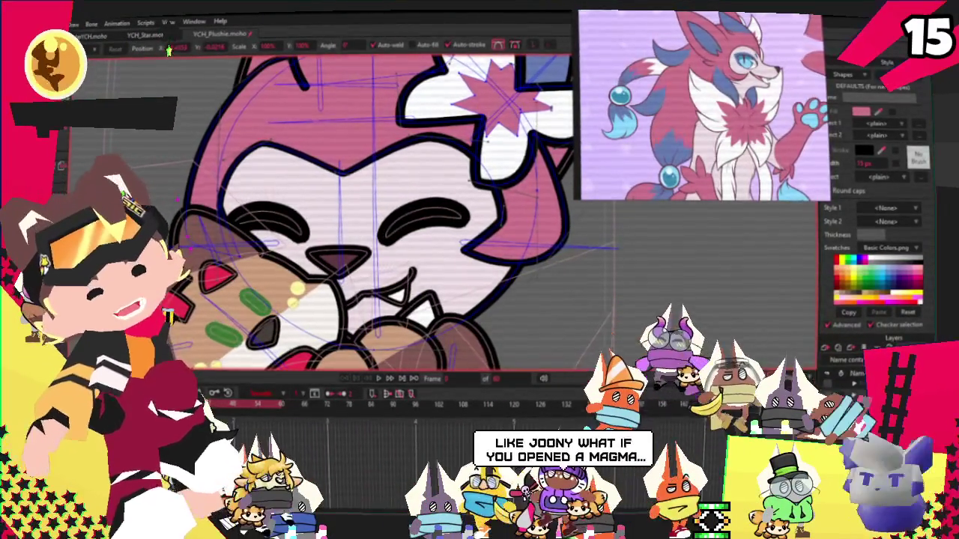
key("f")
scroll(283, 182, "up", 1)
scroll(195, 179, "up", 1)
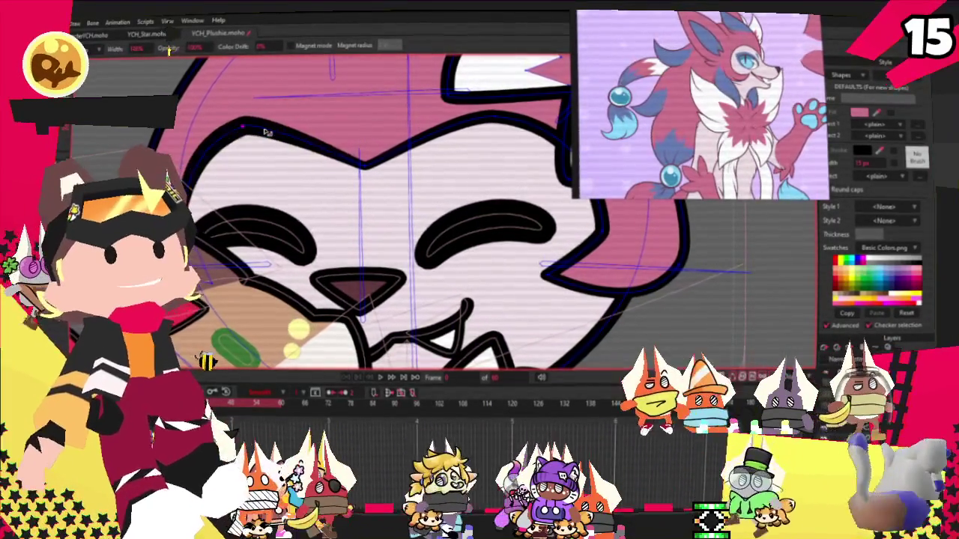
scroll(255, 131, "down", 1)
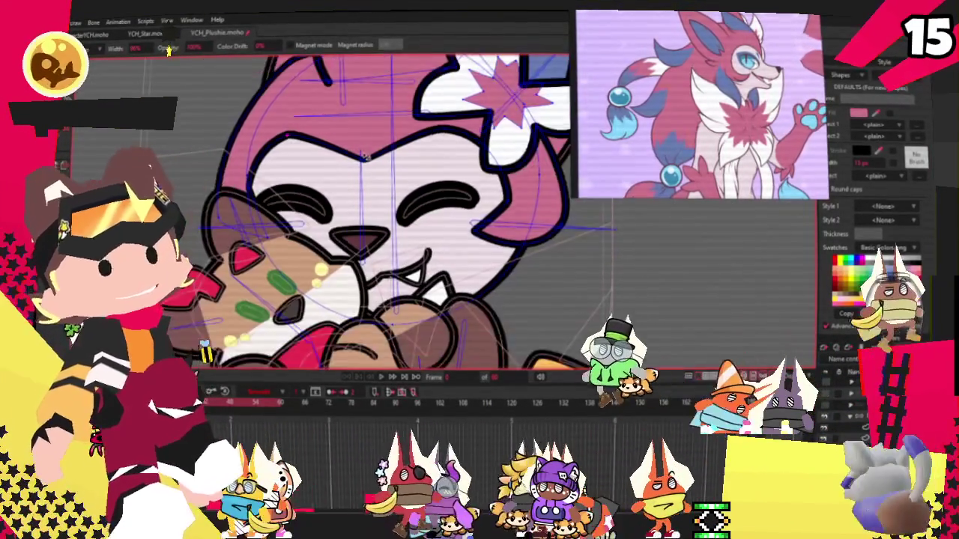
scroll(284, 135, "down", 1)
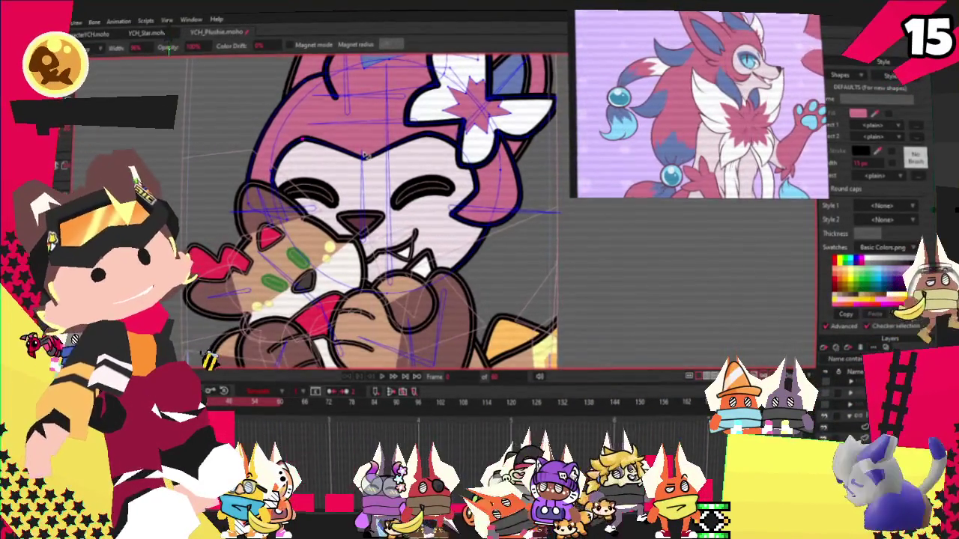
scroll(364, 156, "down", 2)
scroll(364, 155, "down", 2)
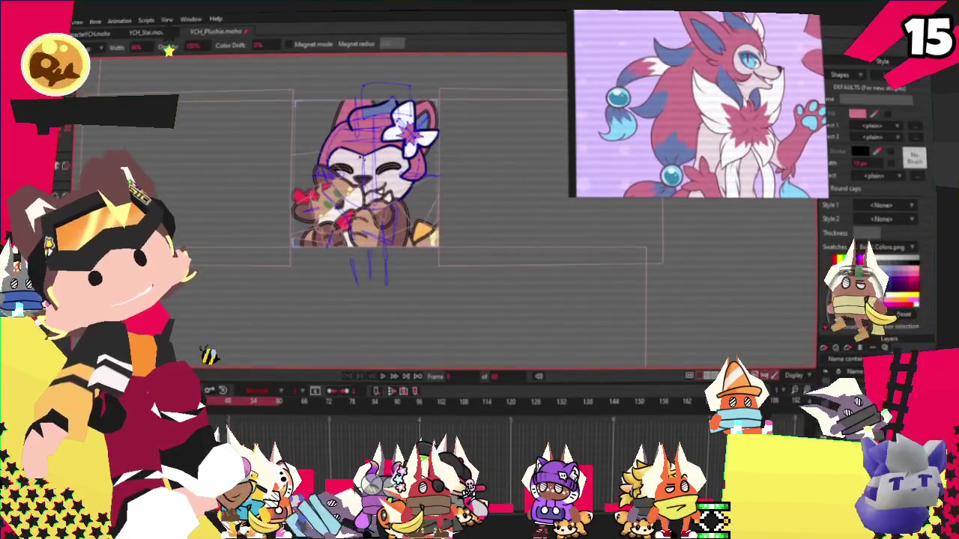
scroll(299, 173, "up", 1)
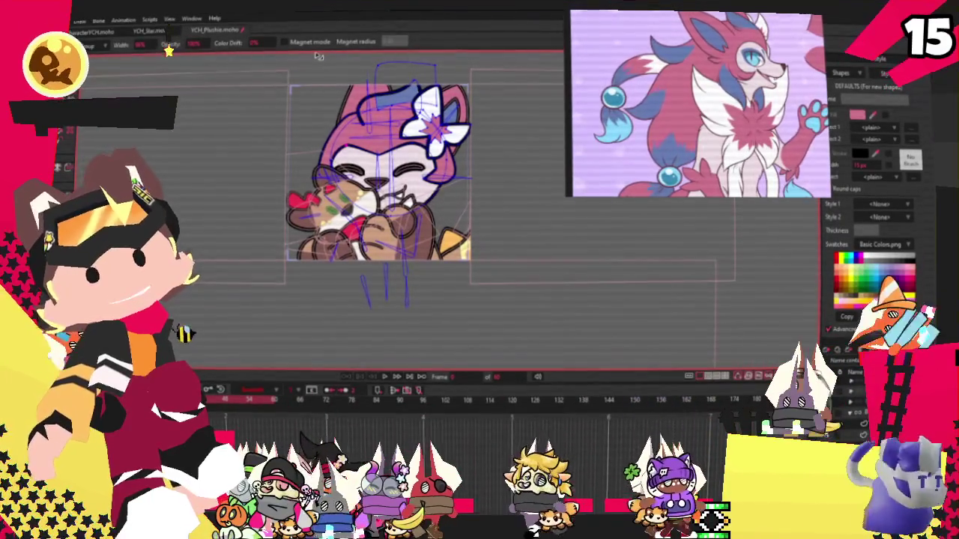
scroll(352, 142, "up", 3)
scroll(352, 143, "up", 2)
key("t")
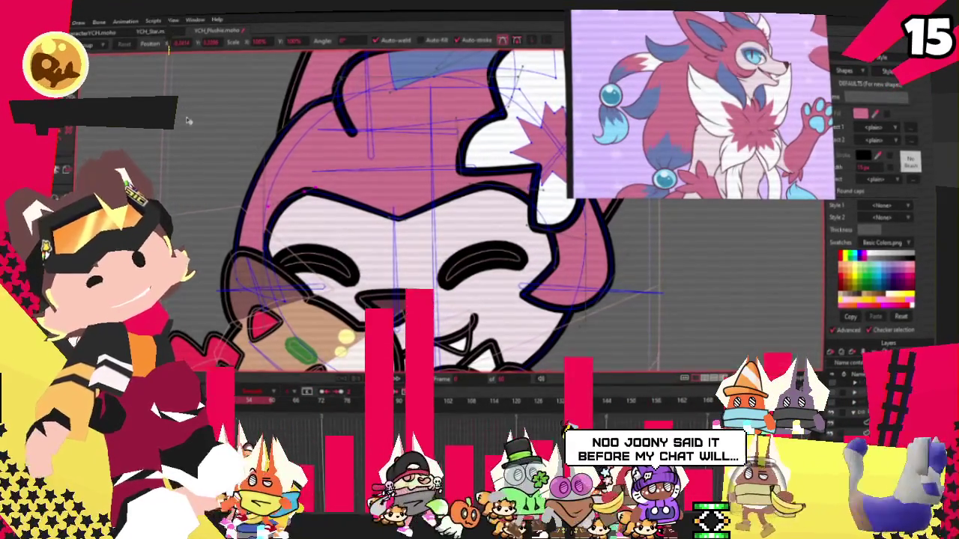
scroll(302, 225, "down", 2)
scroll(302, 224, "up", 2)
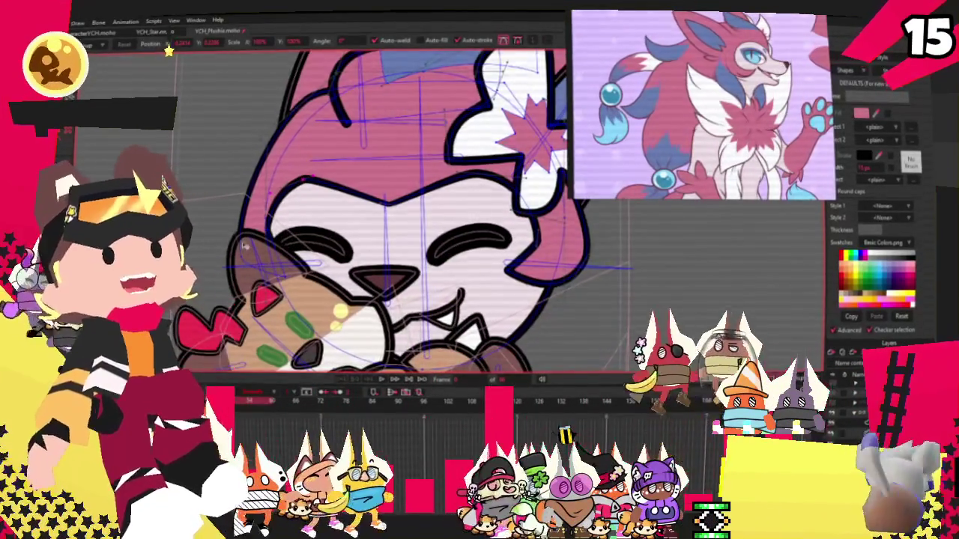
scroll(235, 237, "up", 2)
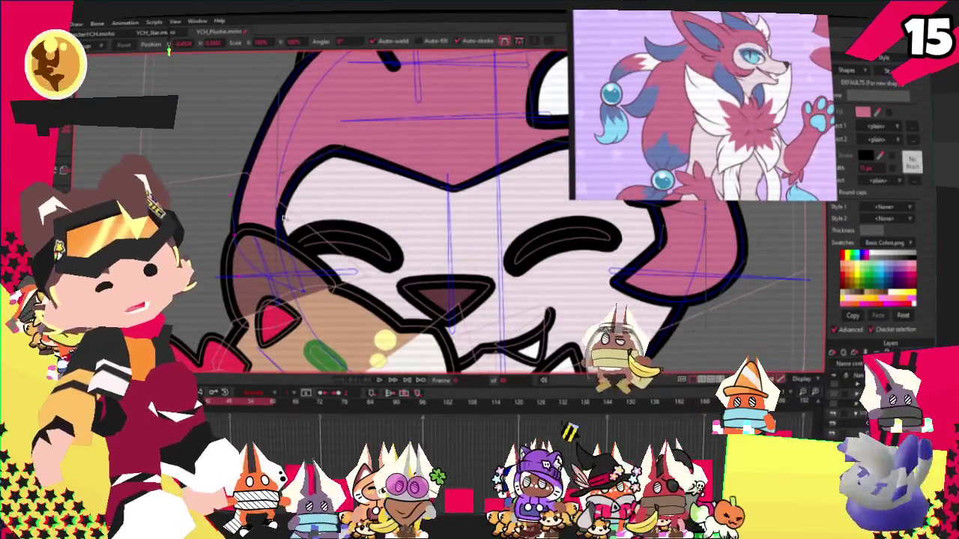
scroll(263, 174, "down", 3)
scroll(263, 184, "up", 2)
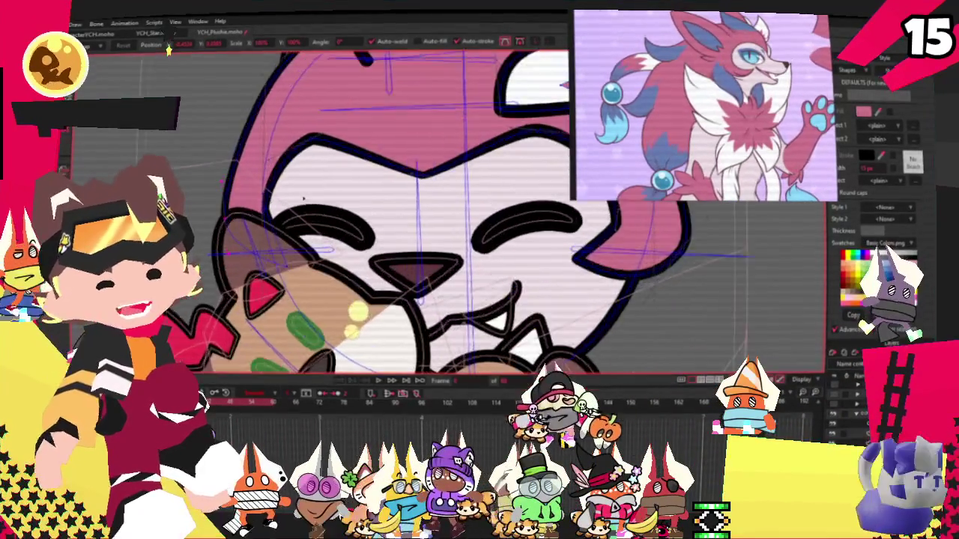
scroll(265, 193, "down", 1)
scroll(383, 184, "down", 3)
scroll(439, 201, "up", 3)
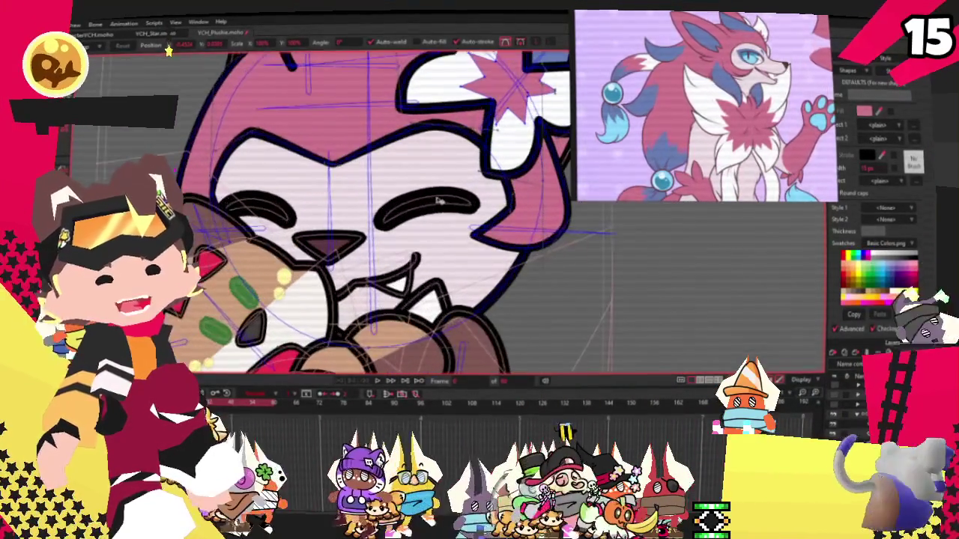
scroll(431, 201, "down", 3)
scroll(326, 103, "up", 3)
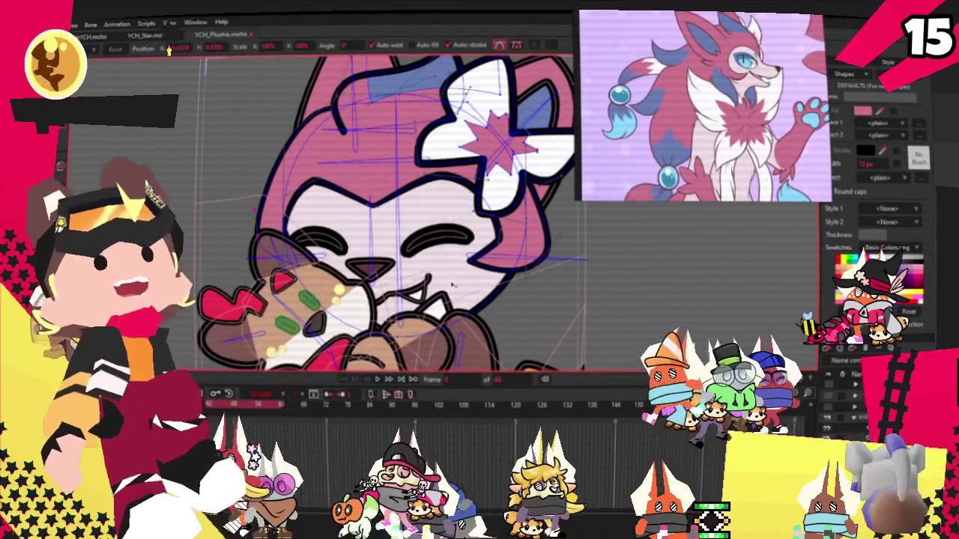
scroll(246, 208, "up", 3)
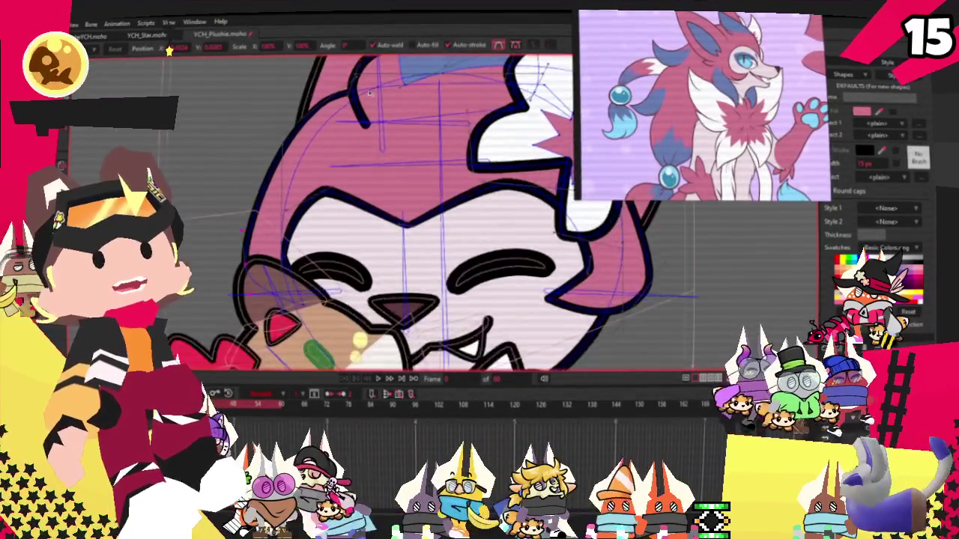
scroll(358, 125, "up", 4)
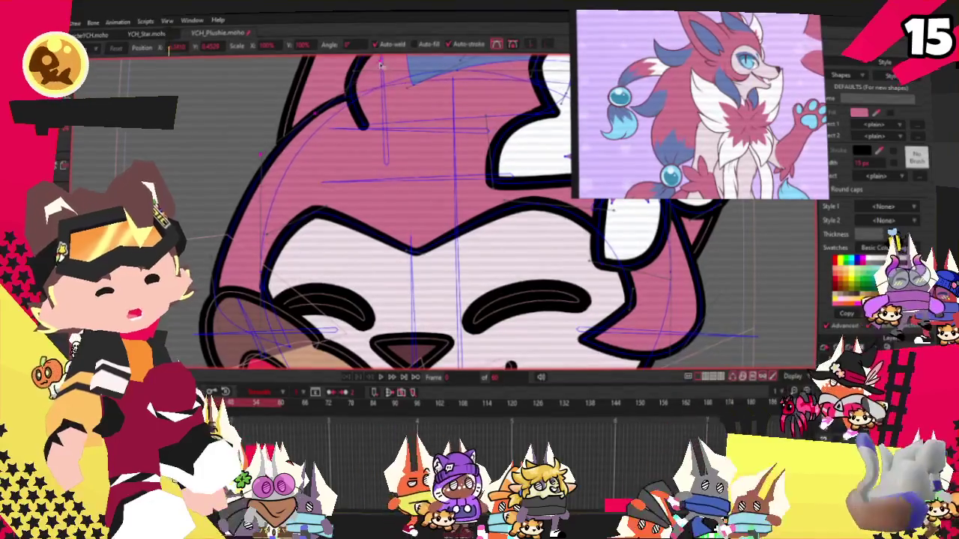
scroll(318, 128, "down", 2)
scroll(318, 128, "down", 2)
scroll(317, 129, "down", 2)
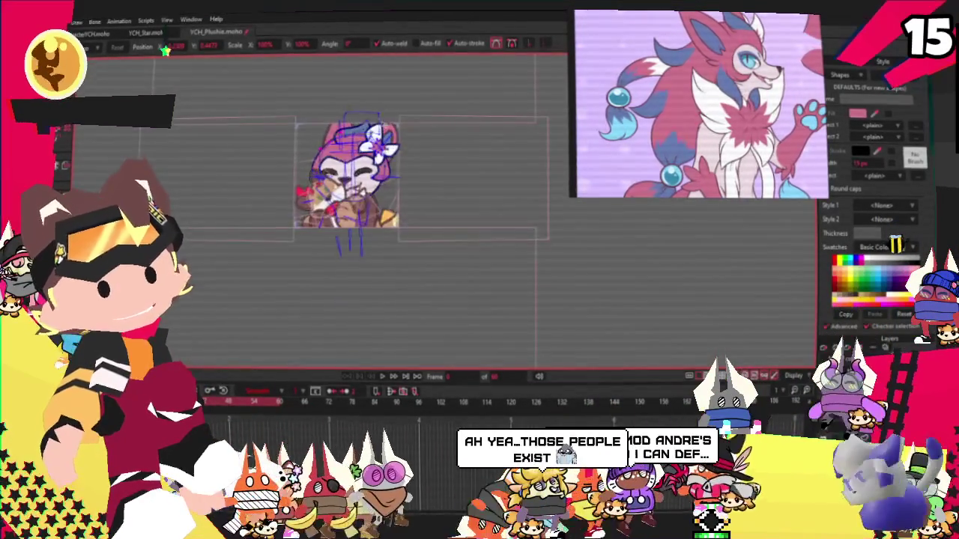
scroll(347, 180, "up", 3)
scroll(347, 180, "down", 3)
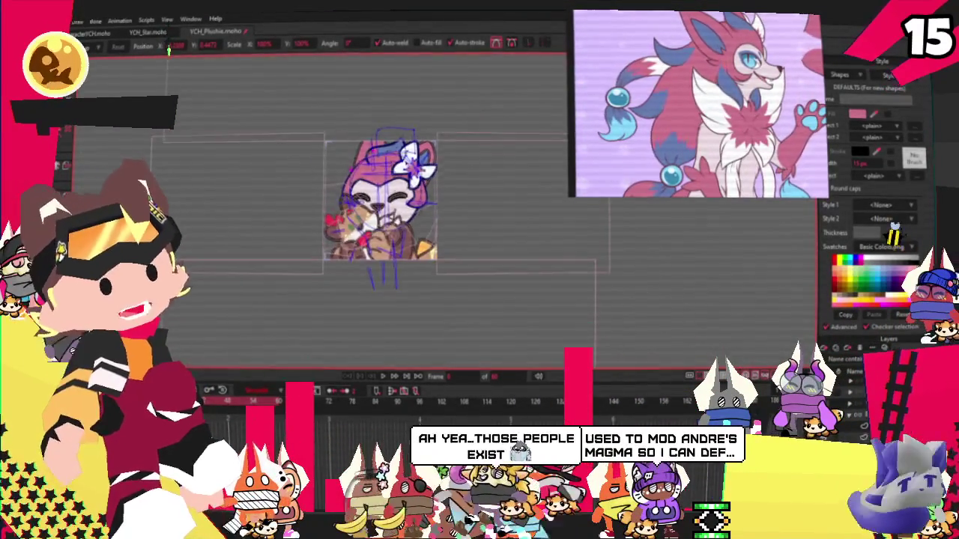
scroll(333, 248, "up", 2)
scroll(333, 248, "up", 2)
scroll(333, 248, "up", 2)
scroll(332, 248, "up", 1)
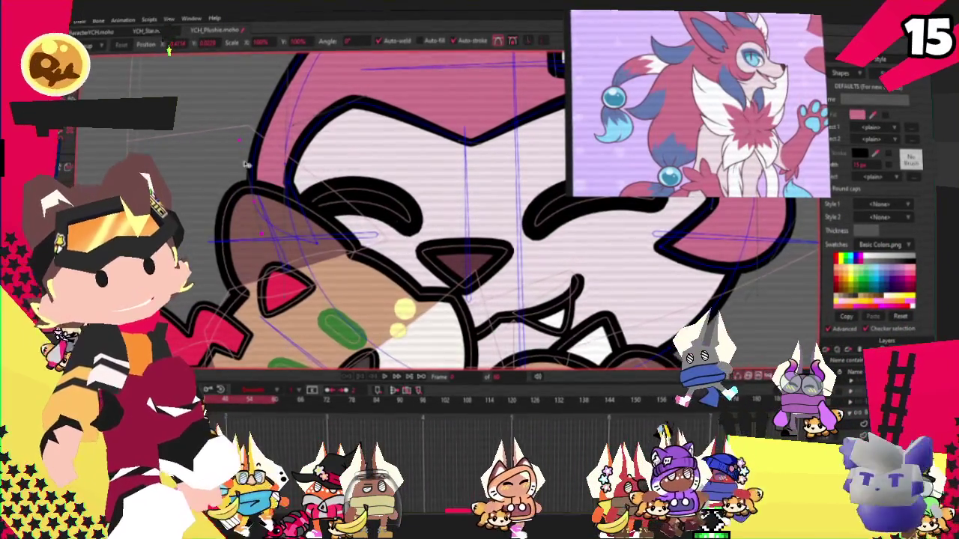
scroll(678, 315, "down", 3)
scroll(688, 294, "down", 1)
scroll(687, 293, "up", 2)
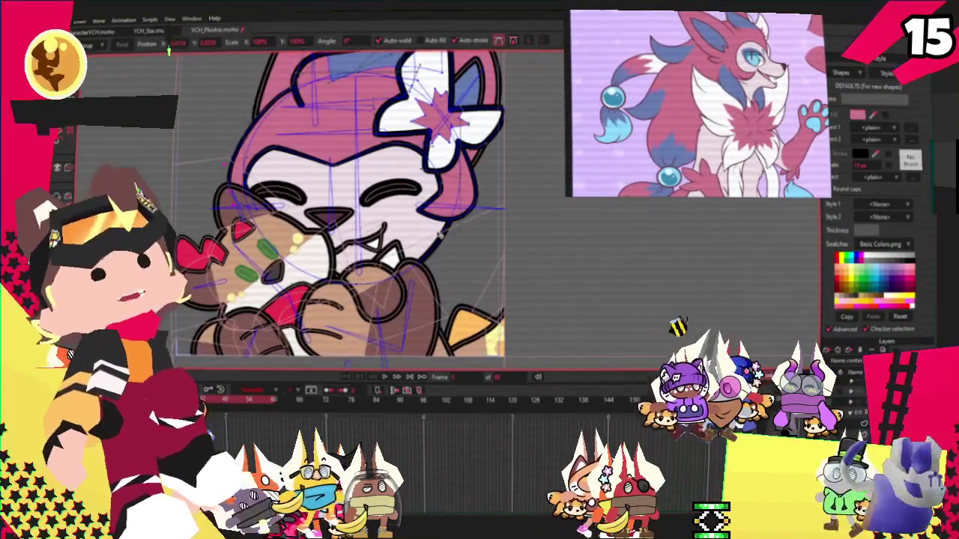
scroll(440, 235, "up", 1)
- Draw a rectangle on the fox's chest beside the cat and give it a blue fill
key("r")
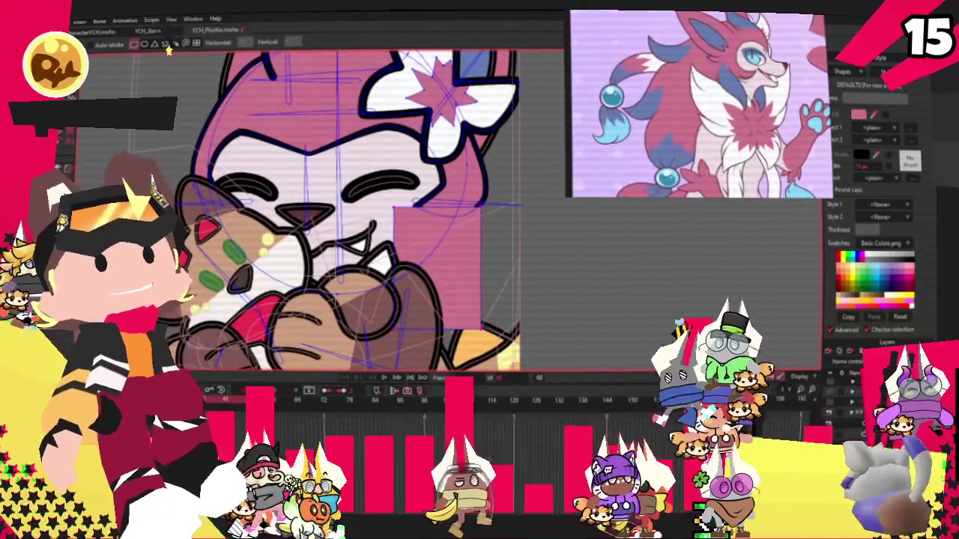
left_click_drag(394, 209, 481, 330)
key("g")
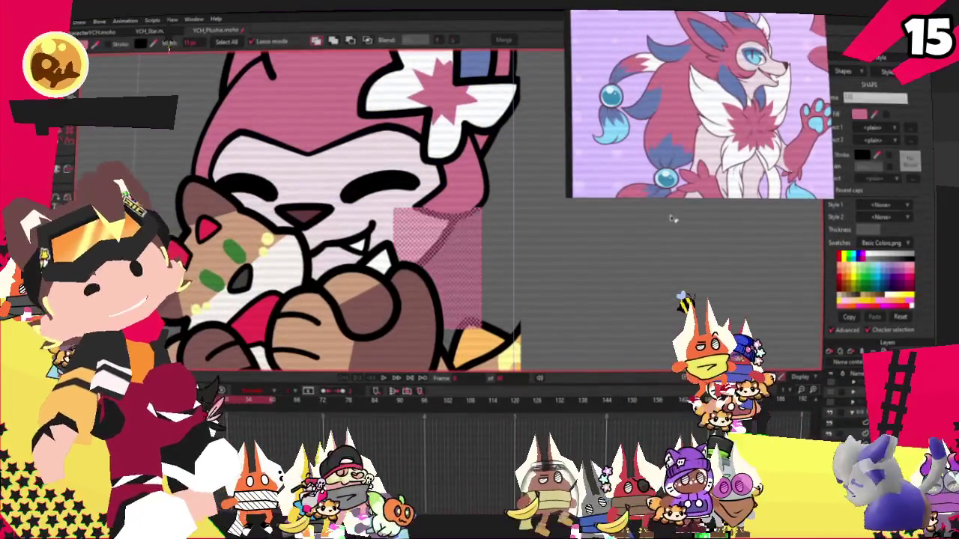
left_click(858, 120)
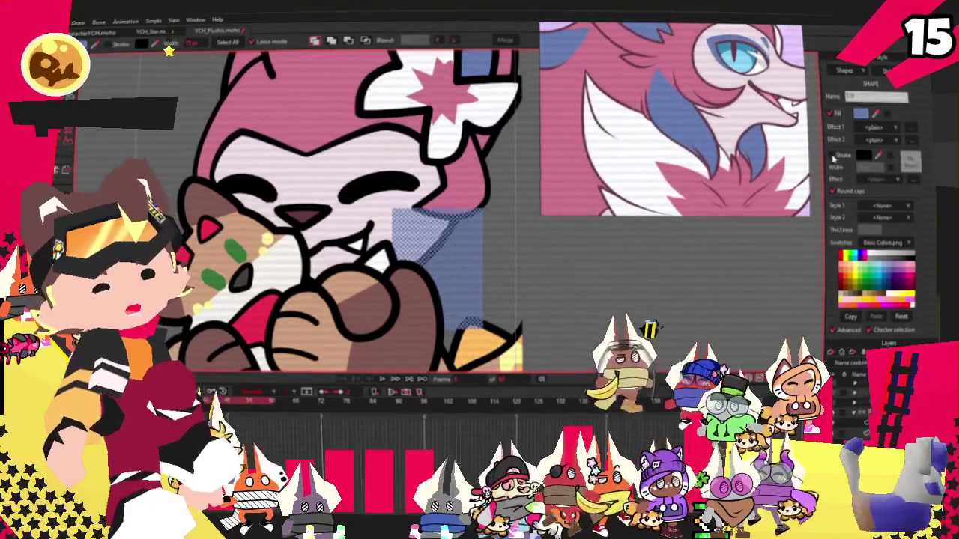
left_click_drag(684, 139, 713, 140)
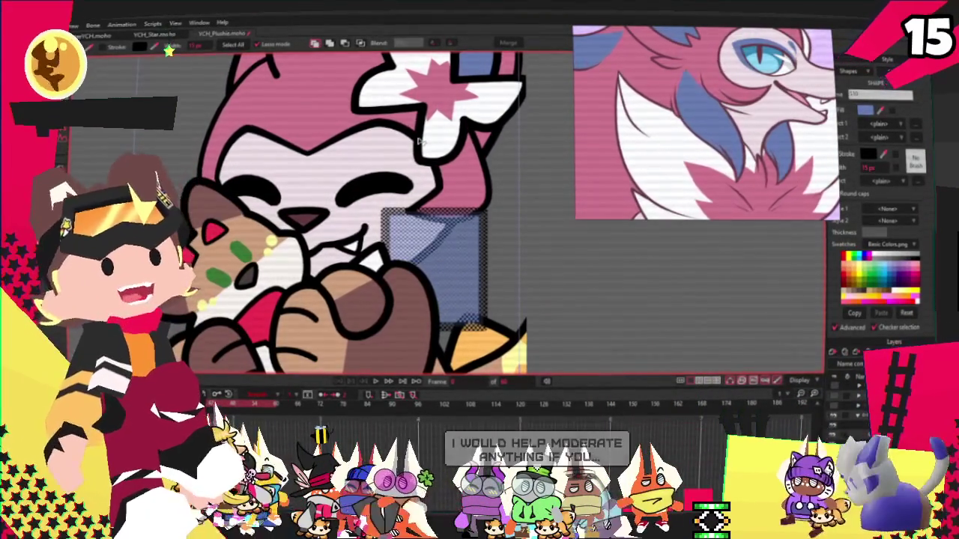
scroll(408, 217, "down", 1)
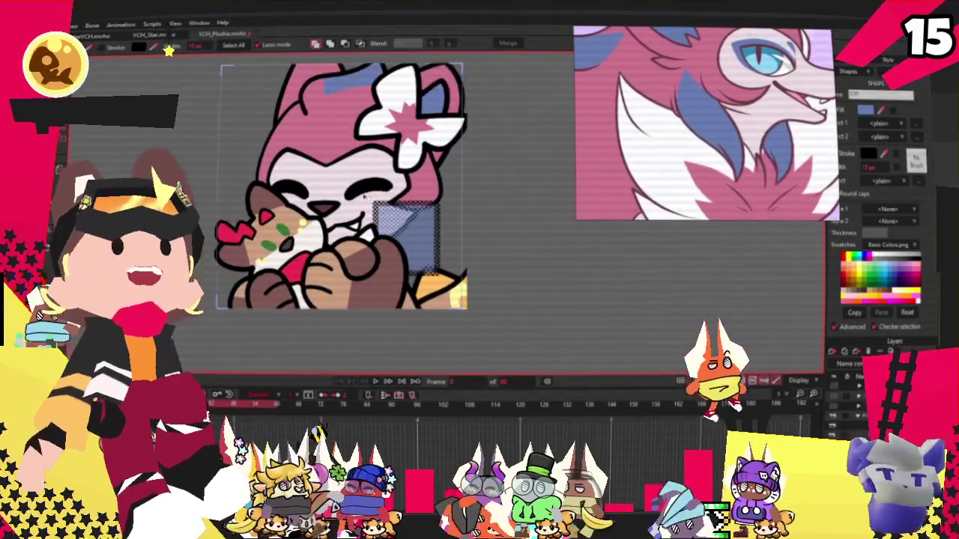
scroll(408, 217, "down", 1)
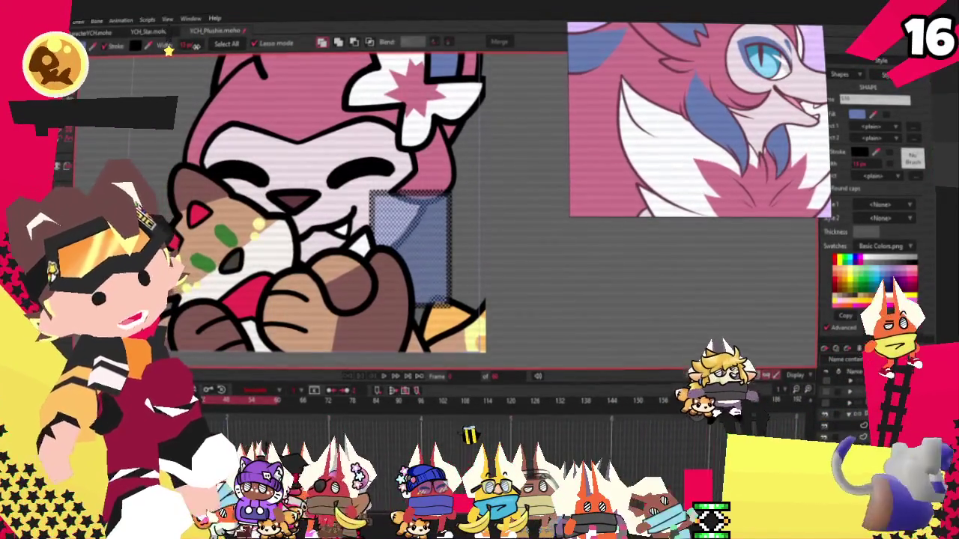
- Select the blue rectangle and drag one of its outline points upward to reshape it
left_click(439, 241)
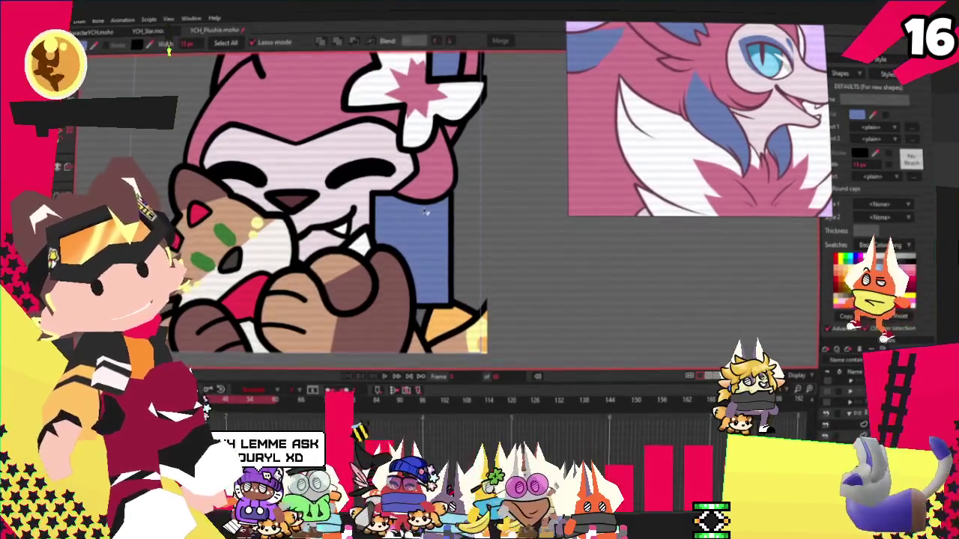
scroll(426, 212, "up", 5)
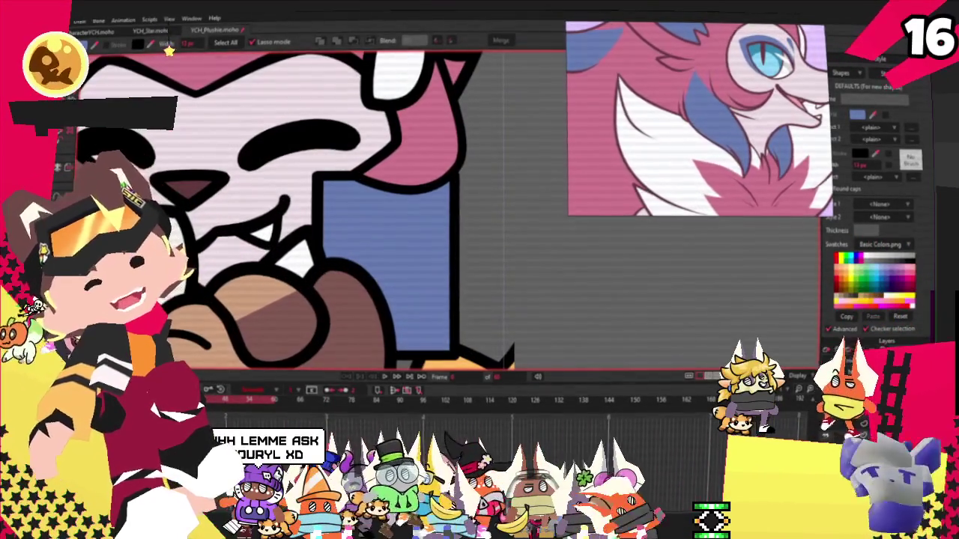
left_click(66, 81)
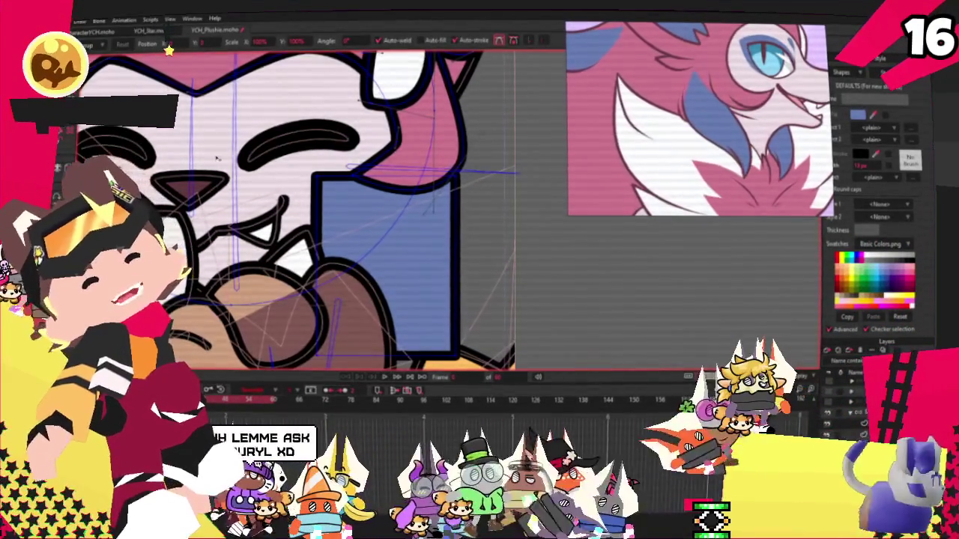
scroll(341, 200, "up", 2)
left_click_drag(360, 297, 356, 261)
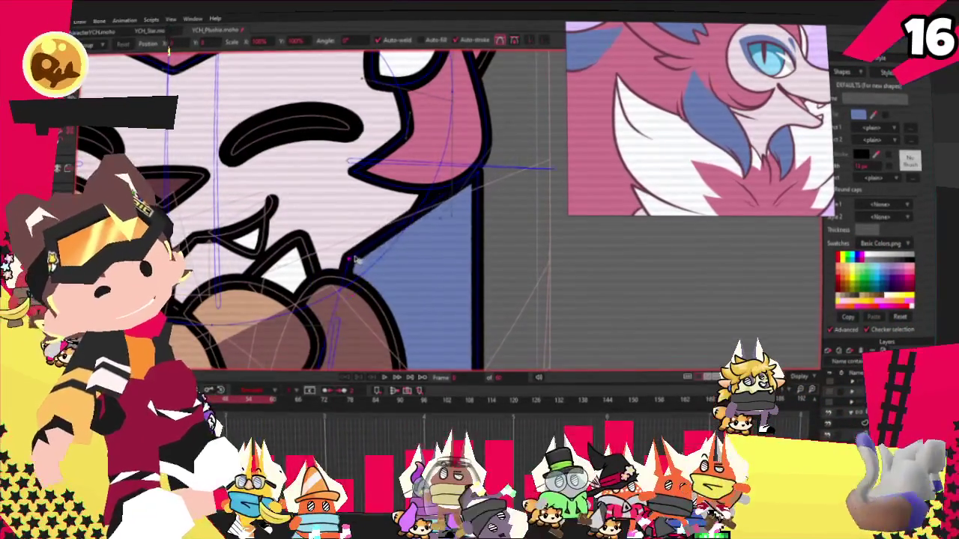
scroll(487, 178, "down", 2)
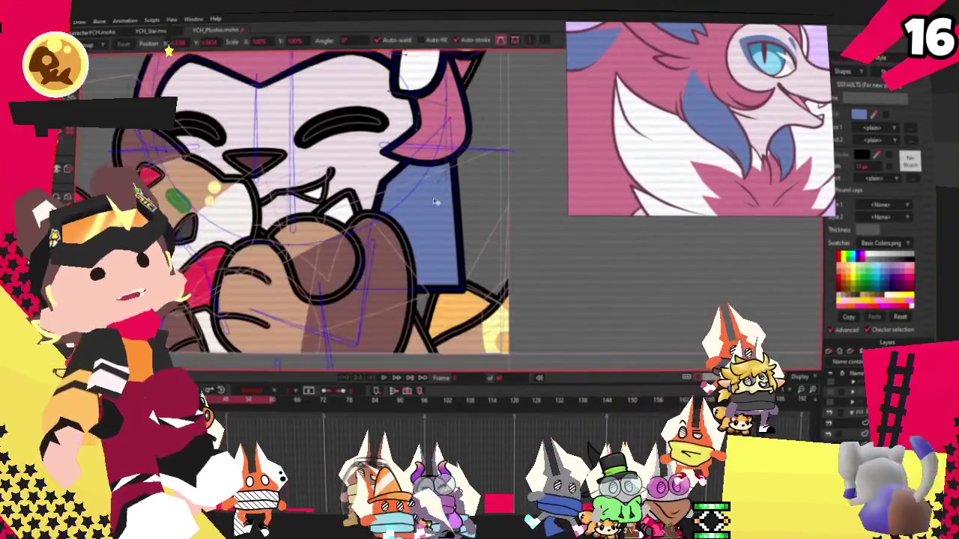
scroll(502, 183, "up", 2)
scroll(367, 171, "down", 1)
key("c")
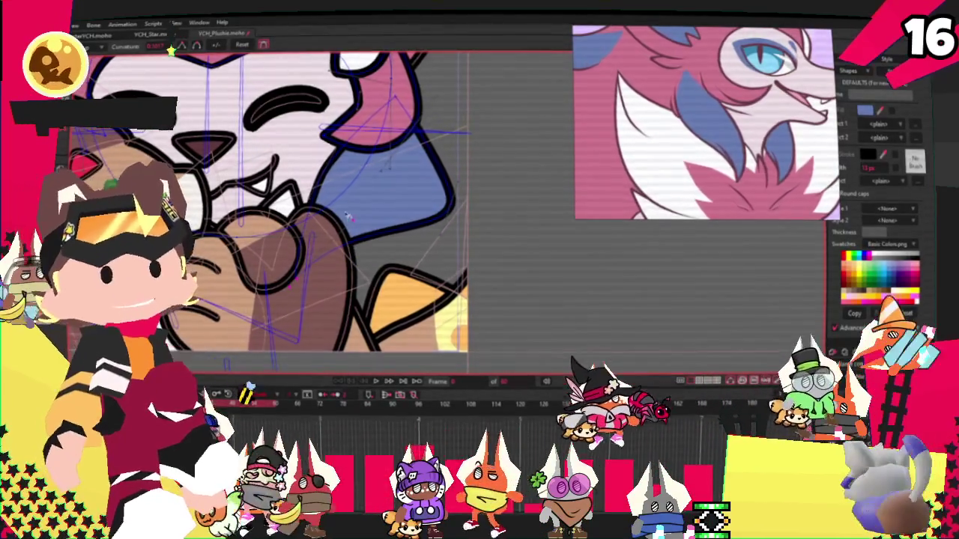
scroll(349, 219, "down", 1)
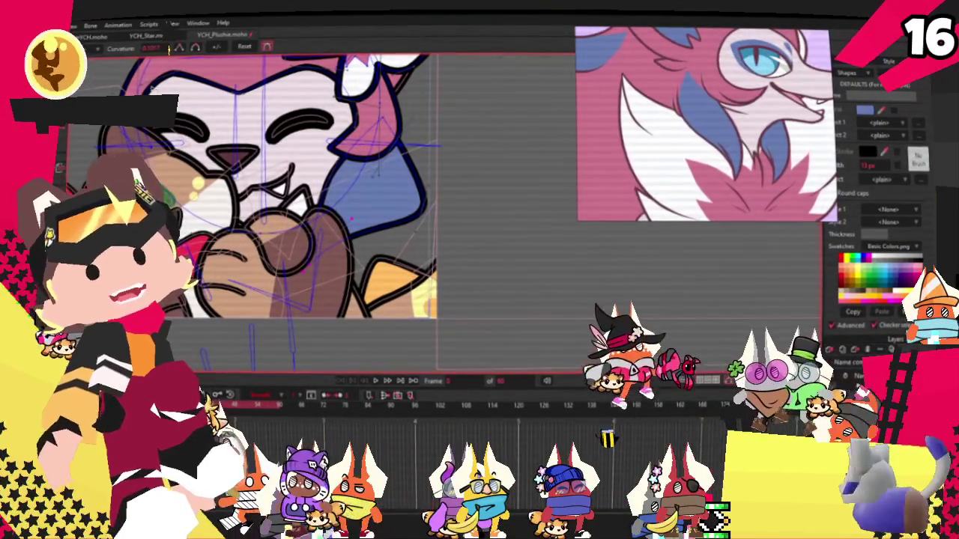
- Drag the blue shape's right-edge point inward so it hugs the pink fur
key("t")
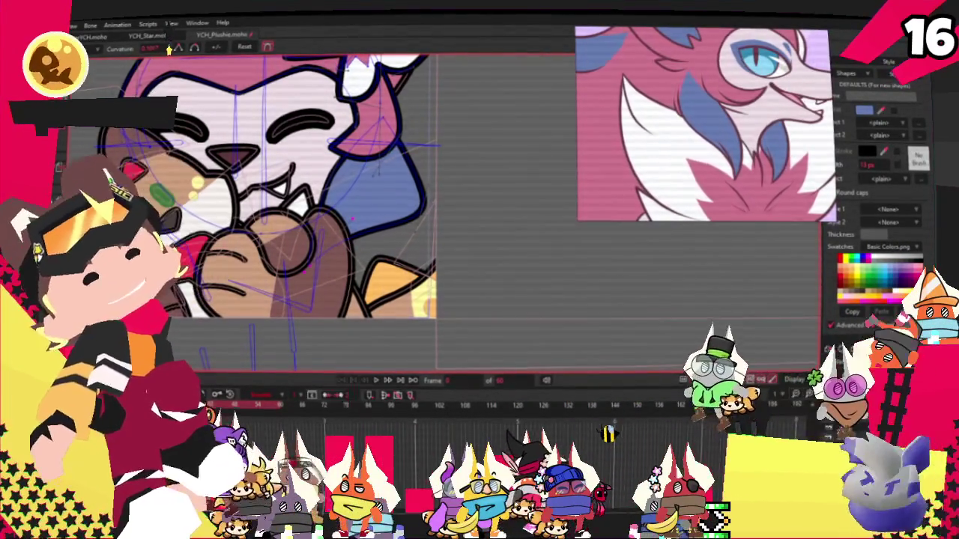
left_click_drag(431, 215, 395, 216)
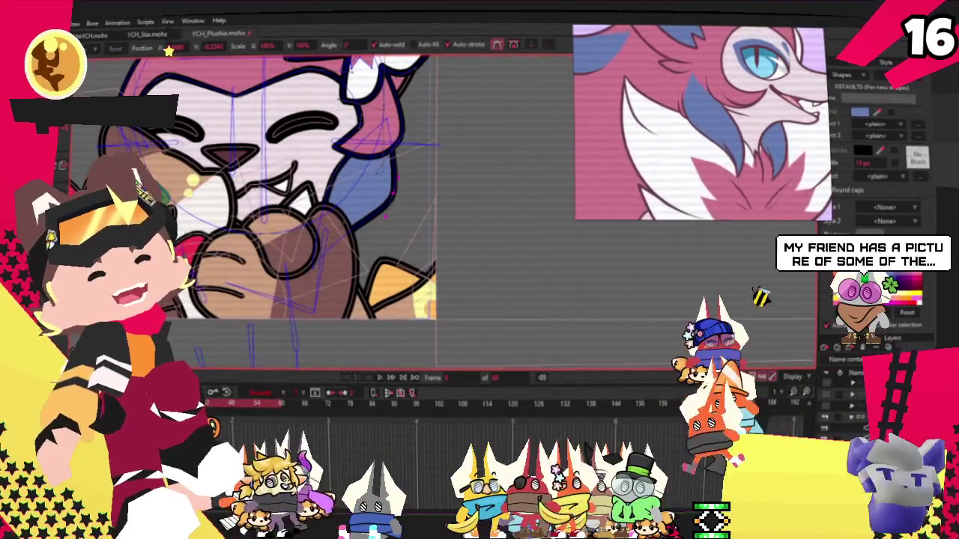
scroll(342, 217, "up", 3)
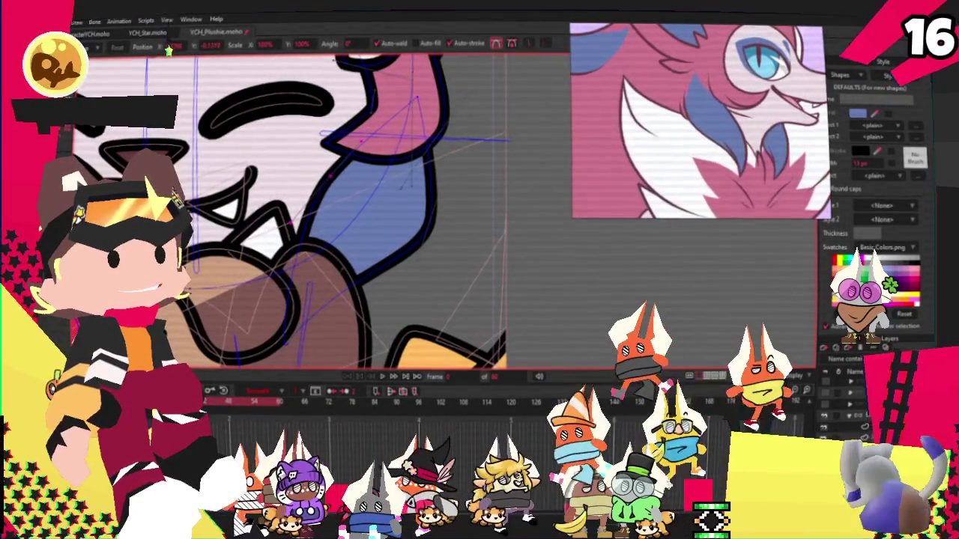
key("a")
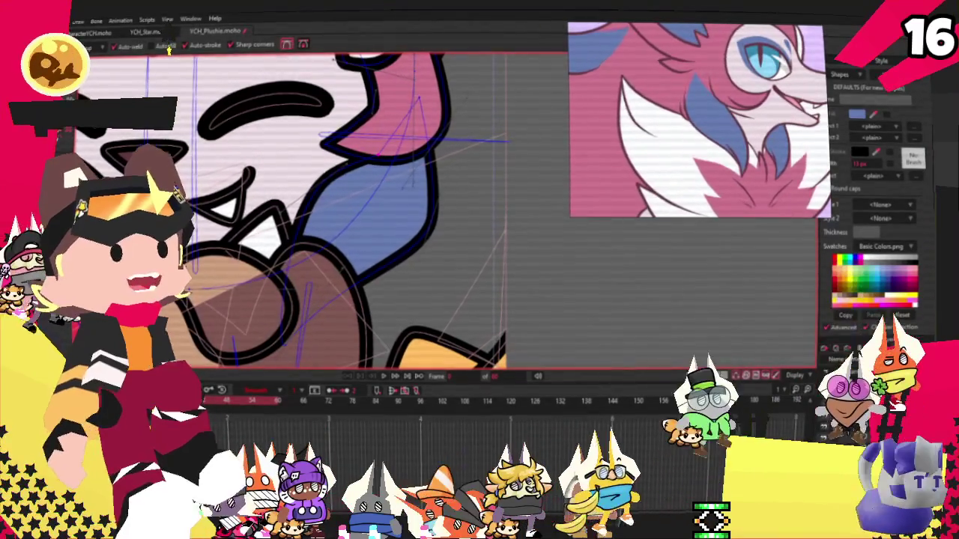
key("c")
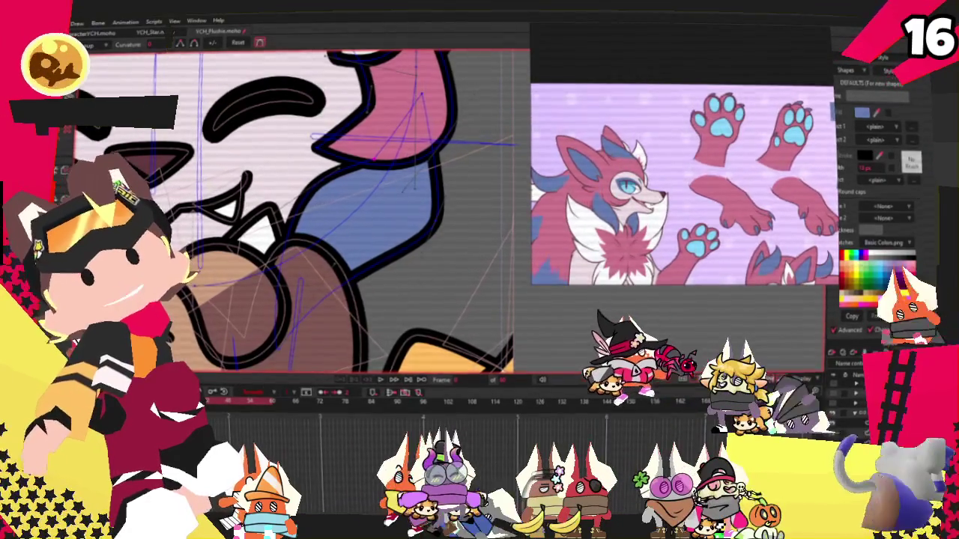
- Move the reference window higher and zoom it to show the full fox character sheet
mouse_move(556, 52)
left_click_drag(663, 40, 663, 0)
mouse_move(534, 283)
left_mouse_down()
mouse_move(536, 223)
mouse_move(579, 221)
left_mouse_up()
scroll(719, 135, "down", 3)
scroll(719, 135, "down", 2)
scroll(734, 139, "up", 3)
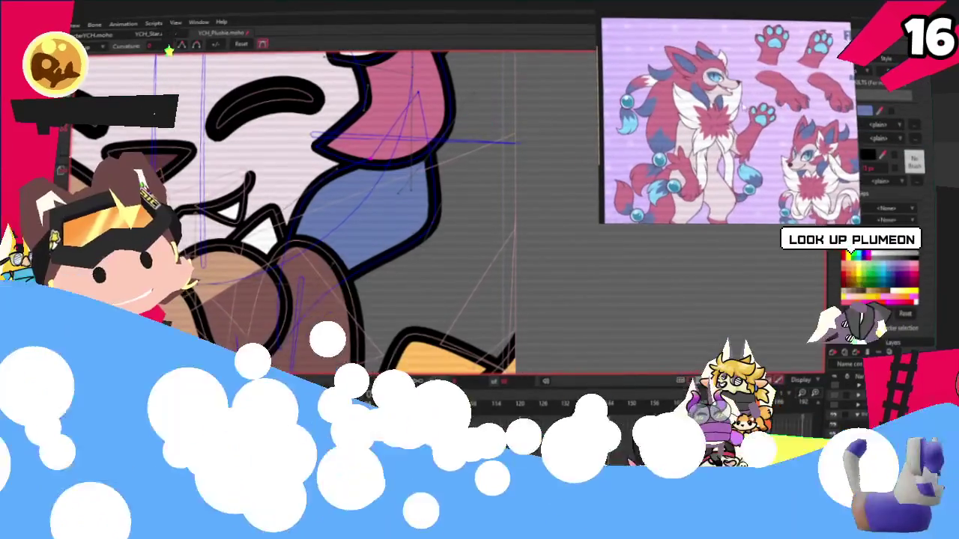
scroll(726, 120, "up", 2)
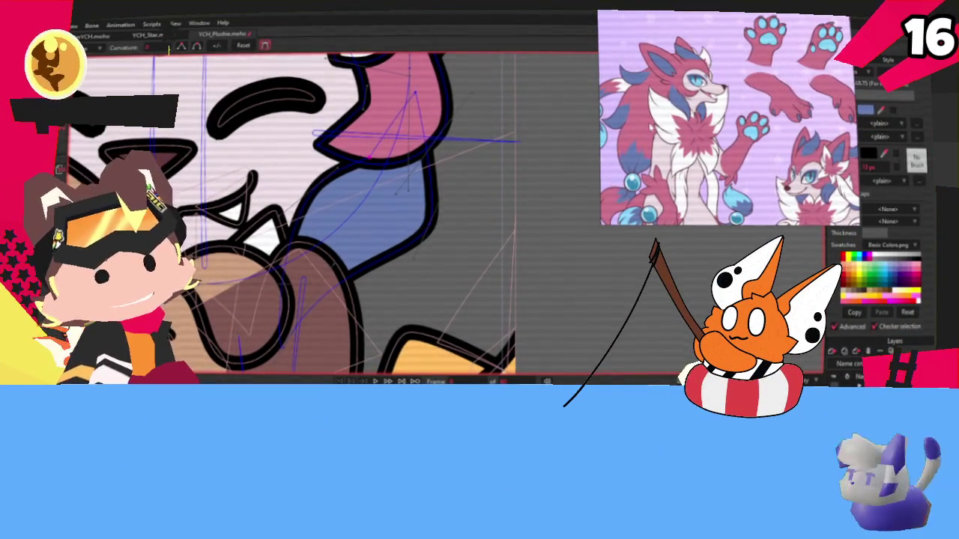
scroll(726, 119, "up", 2)
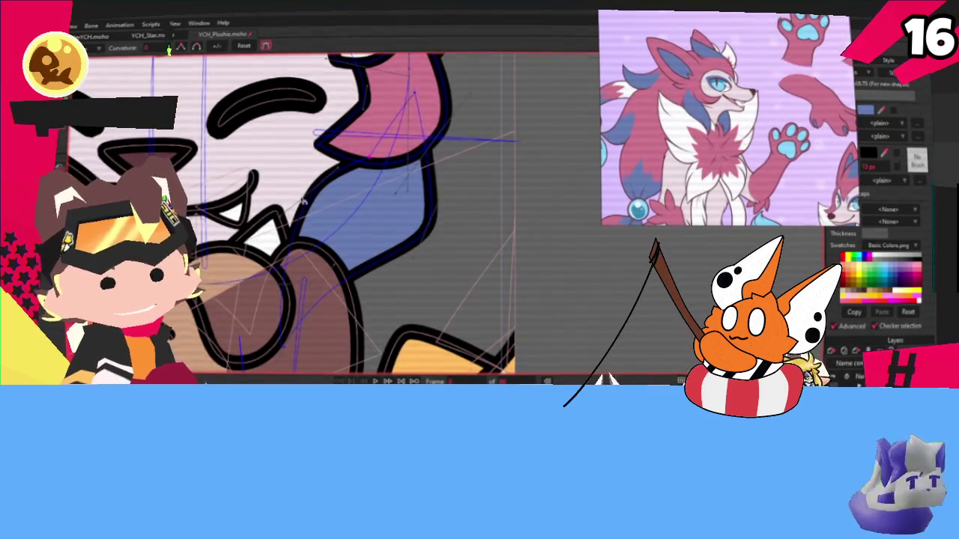
scroll(292, 209, "down", 2)
scroll(186, 139, "up", 3)
scroll(185, 139, "down", 1)
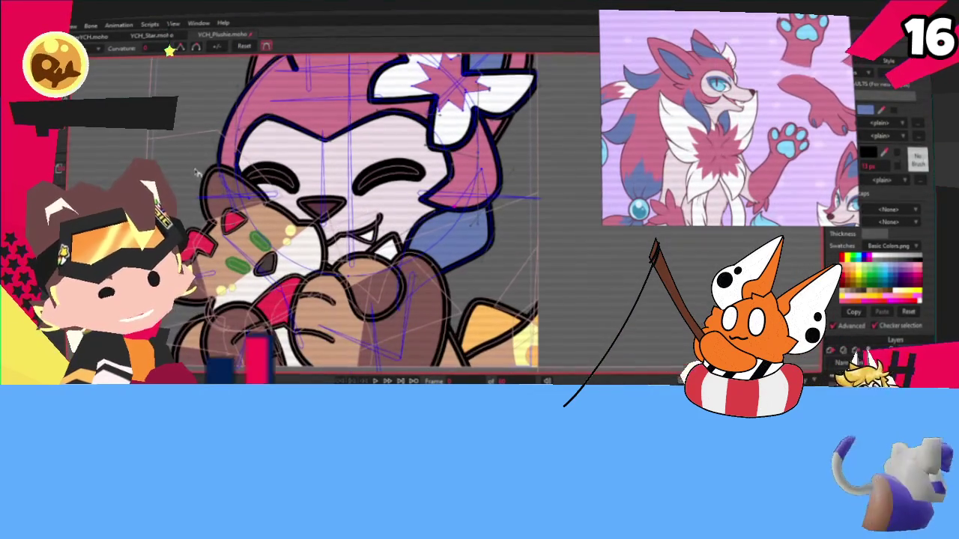
scroll(186, 140, "down", 1)
scroll(186, 139, "down", 3)
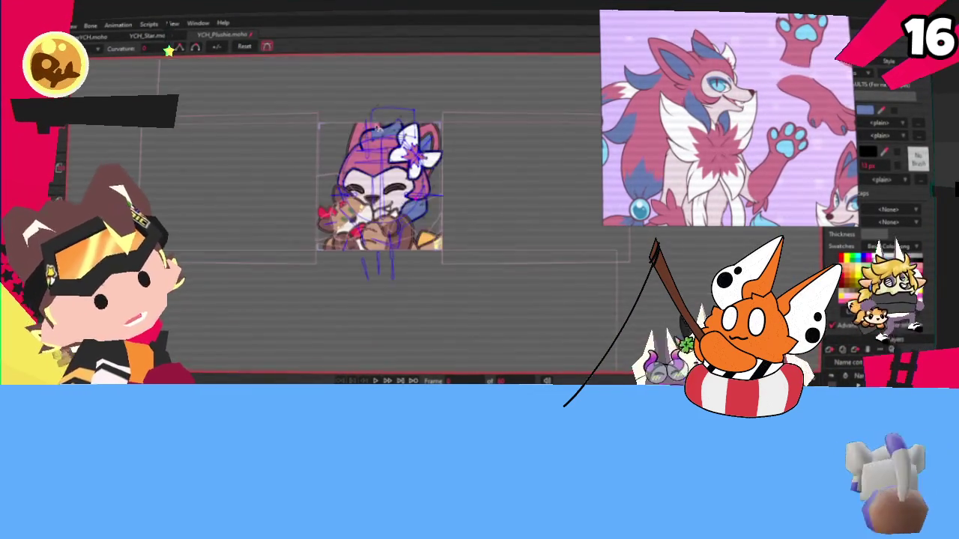
scroll(383, 216, "up", 1)
scroll(383, 216, "up", 1)
scroll(383, 215, "up", 1)
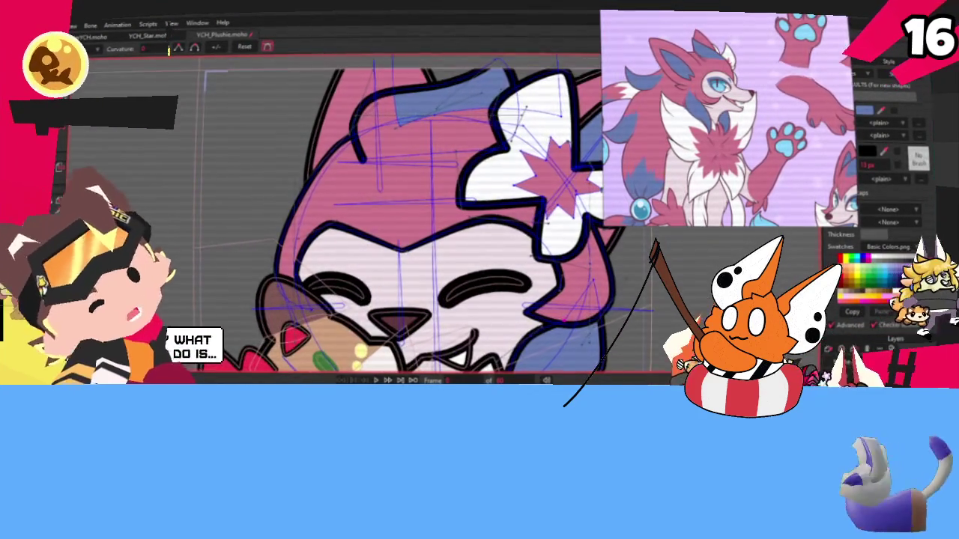
scroll(383, 216, "up", 1)
scroll(332, 202, "up", 1)
- Add a sharp corner point on the plushie's head outline
key("a")
scroll(332, 201, "up", 1)
scroll(332, 202, "up", 1)
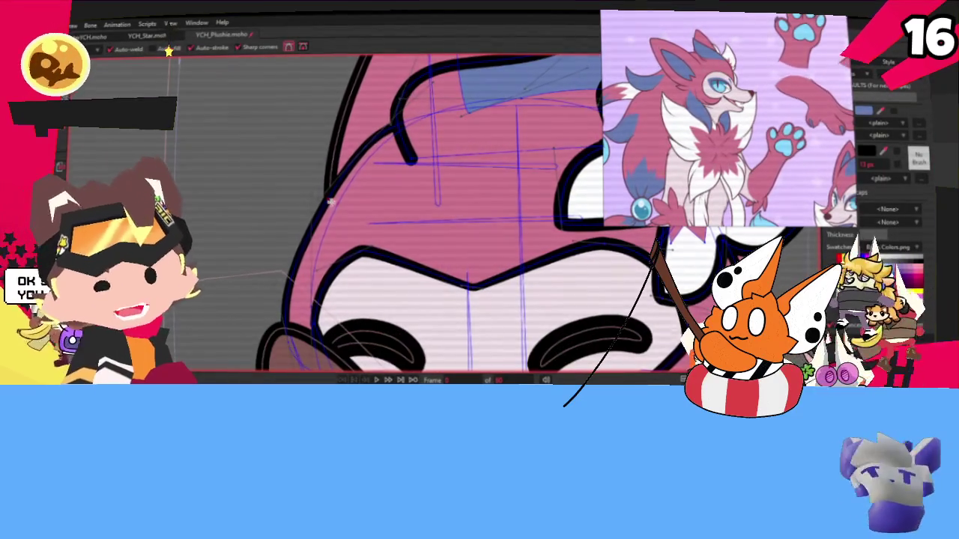
mouse_move(326, 205)
left_mouse_down()
mouse_move(271, 150)
mouse_move(339, 163)
left_mouse_up()
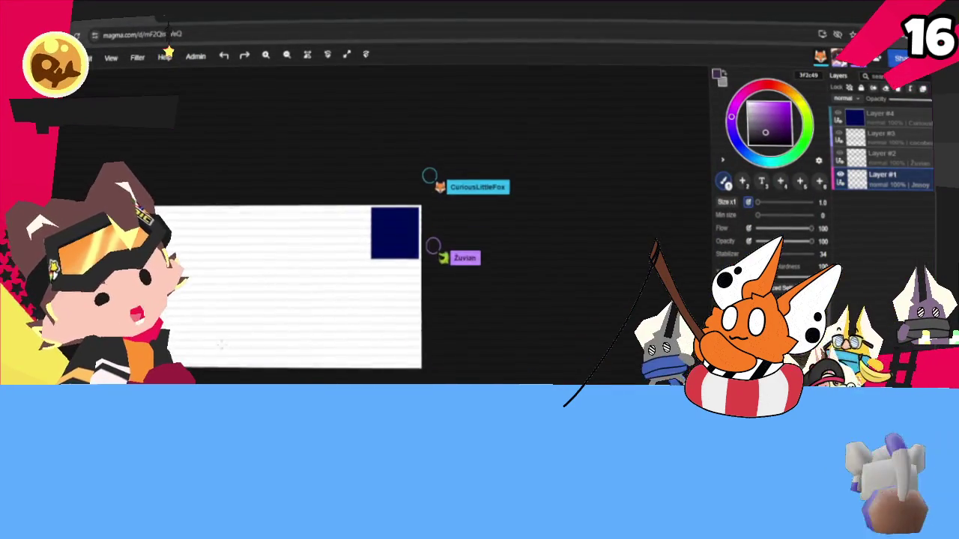
- Handwrite 'Todays PROMPT: POKEMON F' on the Magma canvas
scroll(304, 247, "up", 2)
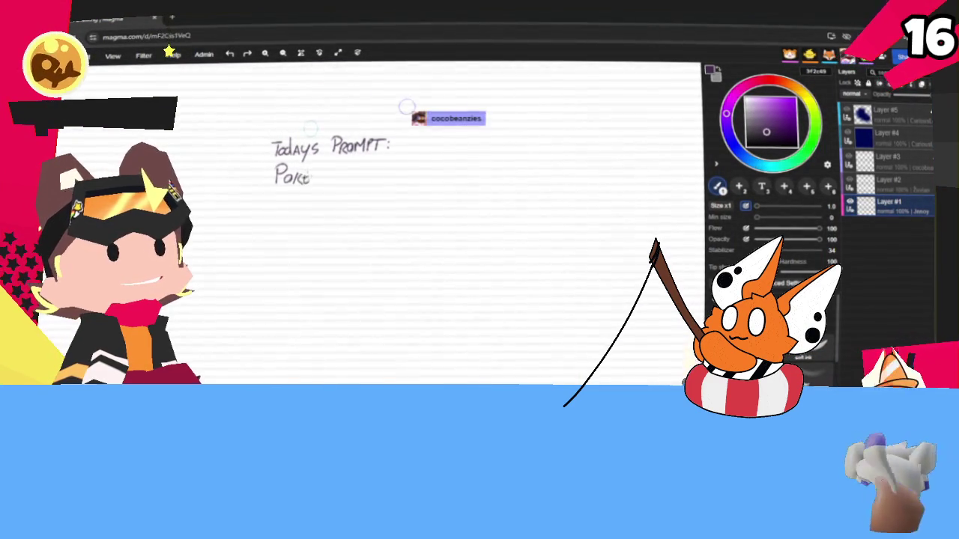
left_click_drag(313, 181, 367, 169)
- Finish handwriting 'Fusions' and undo the stray cyan oval stroke
left_click_drag(337, 199, 349, 202)
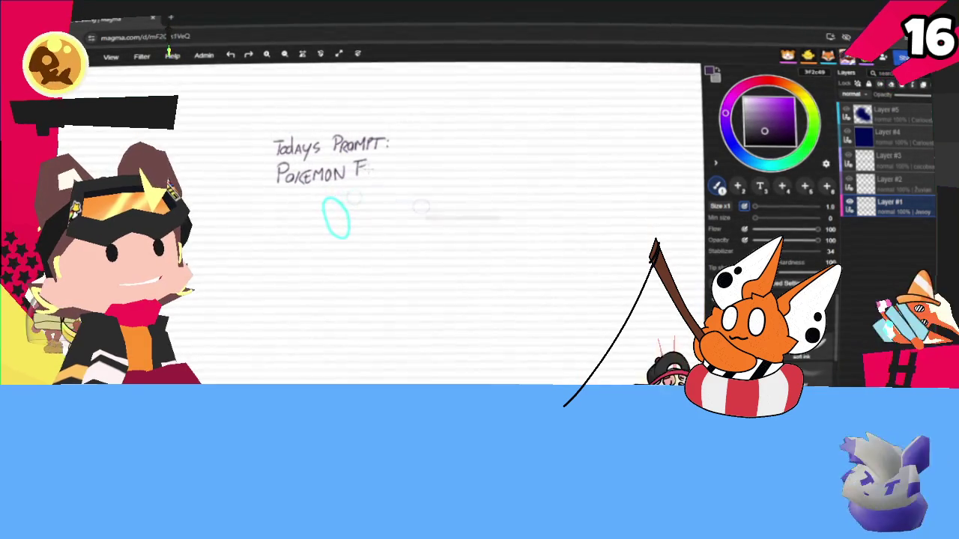
left_click_drag(379, 238, 358, 193)
mouse_move(383, 163)
left_mouse_down()
mouse_move(381, 178)
mouse_move(411, 173)
left_mouse_up()
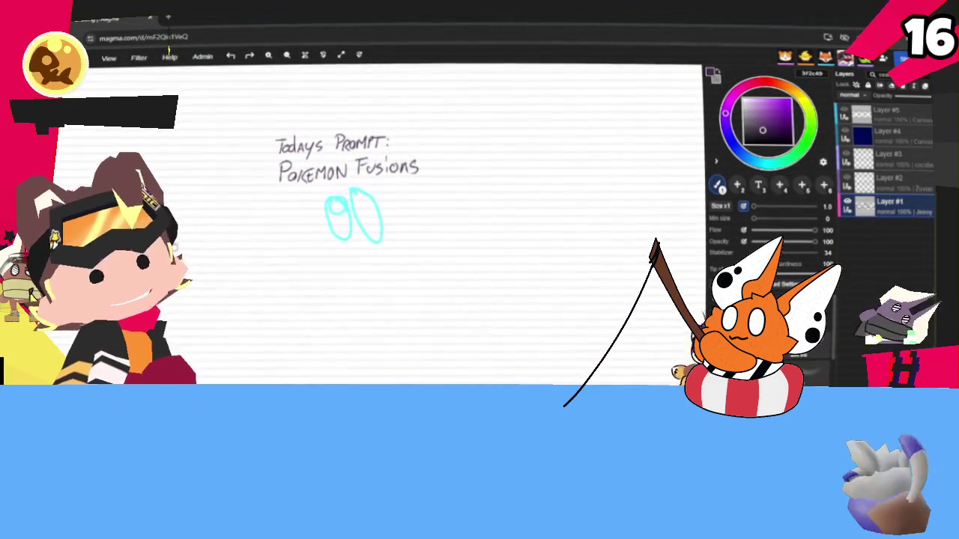
key("ctrl+z")
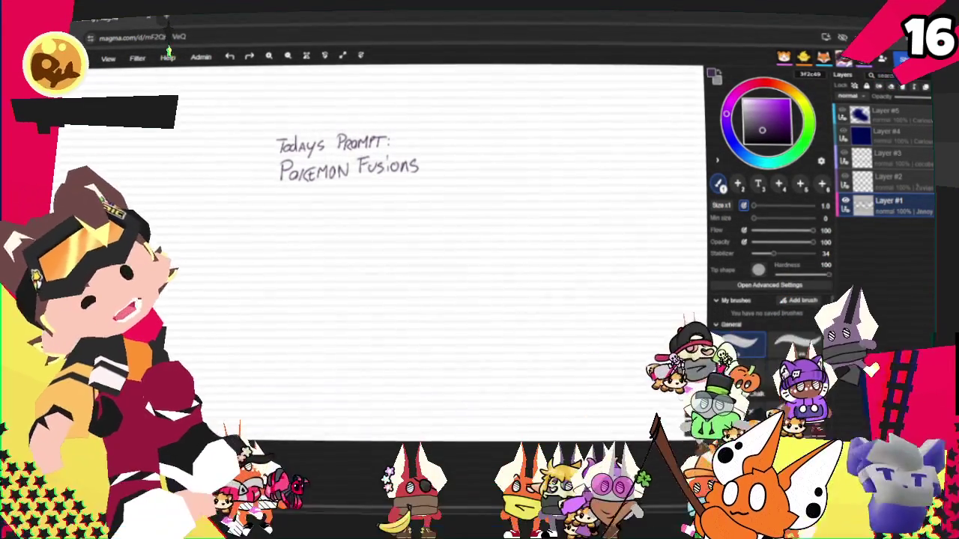
- Select the handwritten prompt text and move it higher up the canvas
scroll(497, 266, "down", 3)
left_click_drag(497, 267, 443, 370)
key("m")
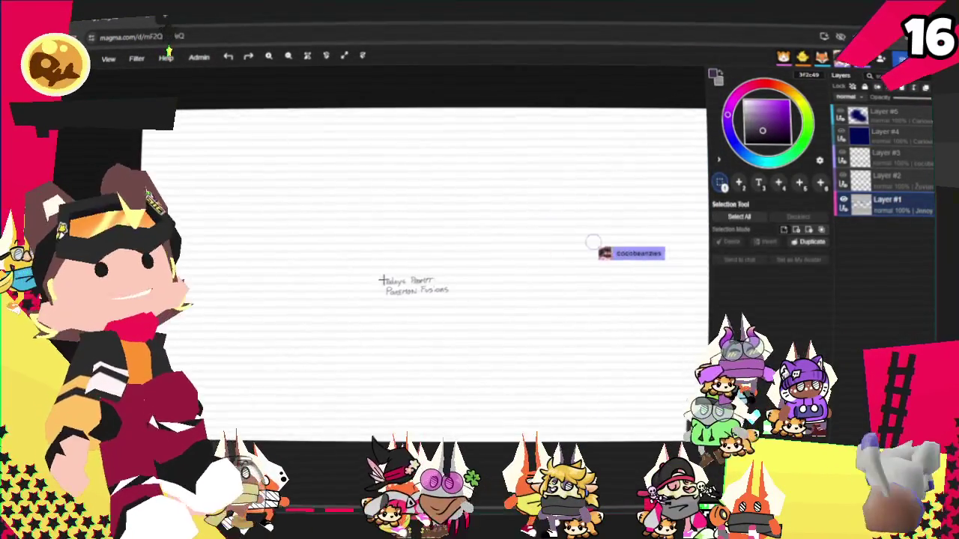
left_click_drag(364, 262, 473, 320)
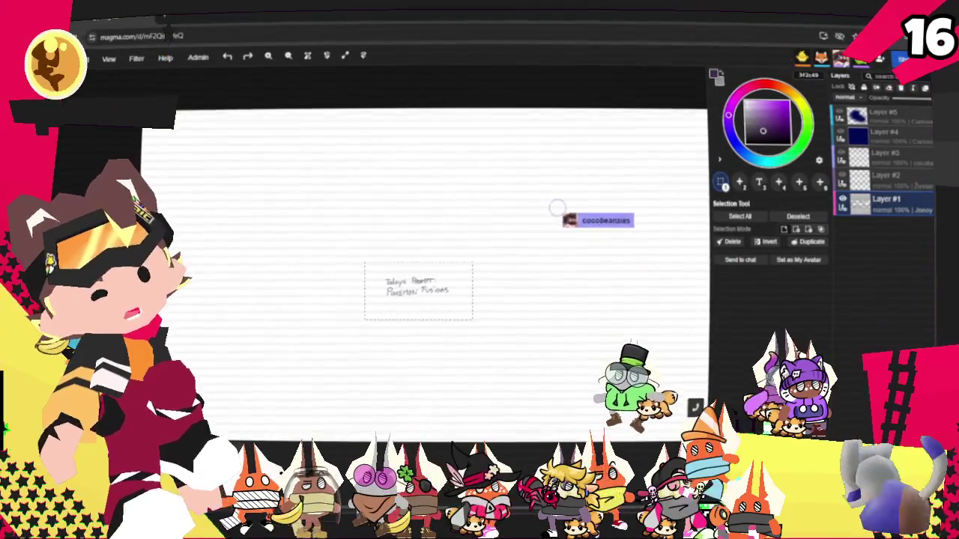
key("v")
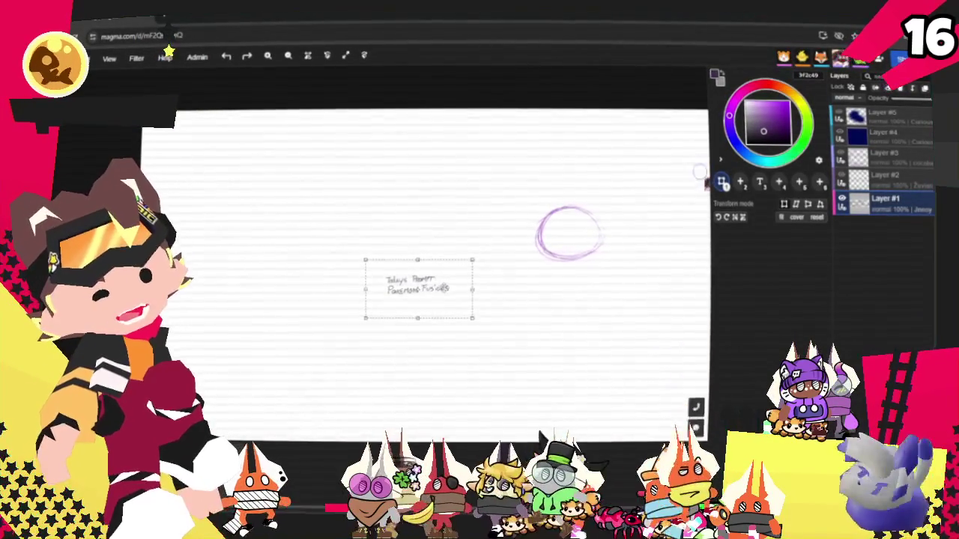
left_click_drag(521, 134, 521, 123)
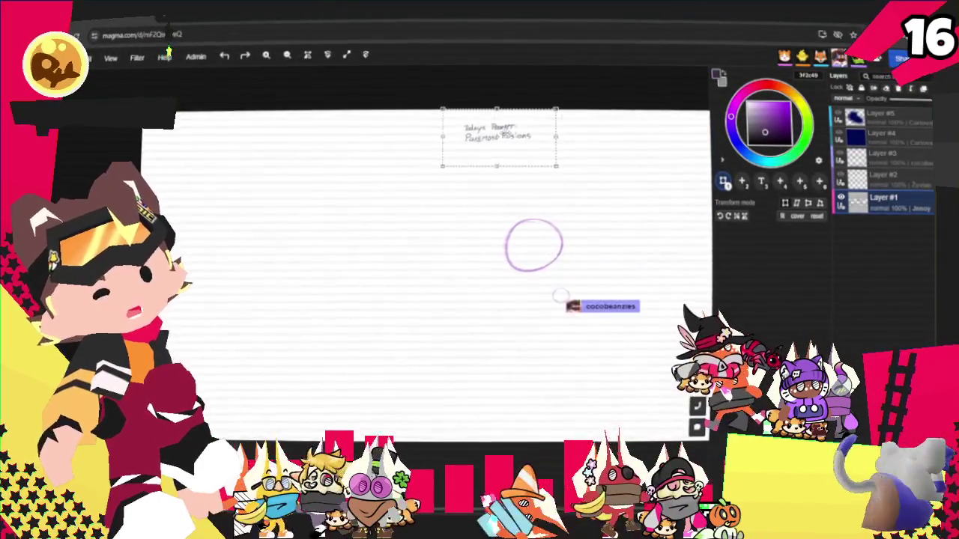
scroll(294, 281, "down", 2)
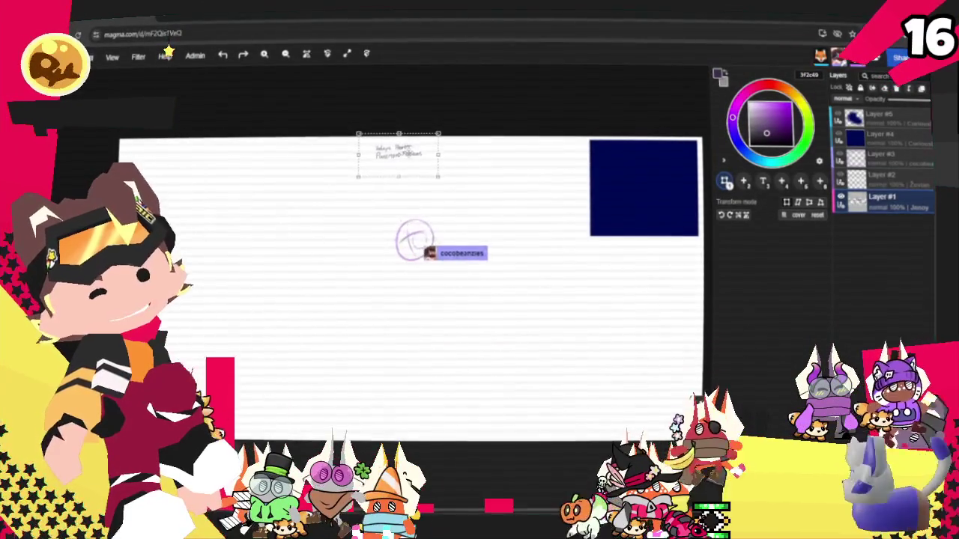
key("Escape")
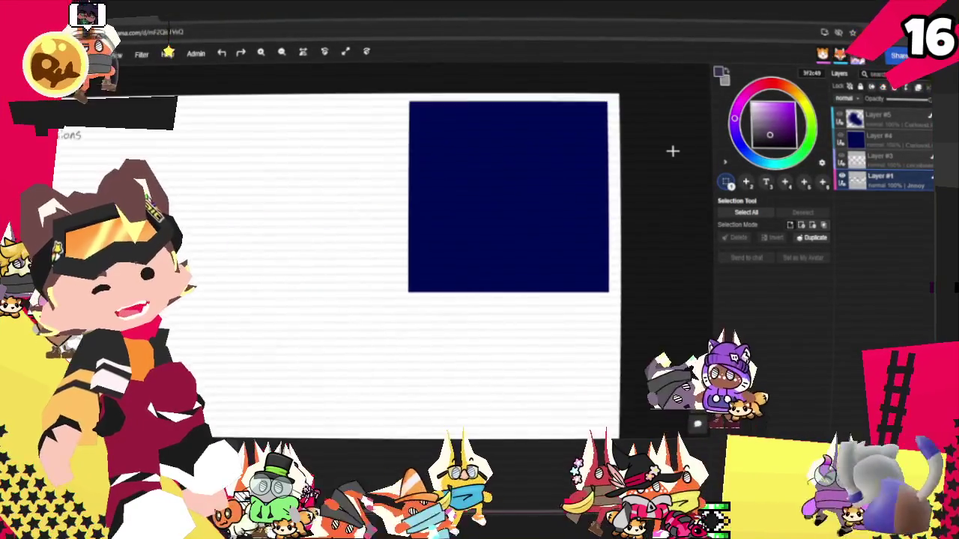
scroll(674, 150, "up", 3)
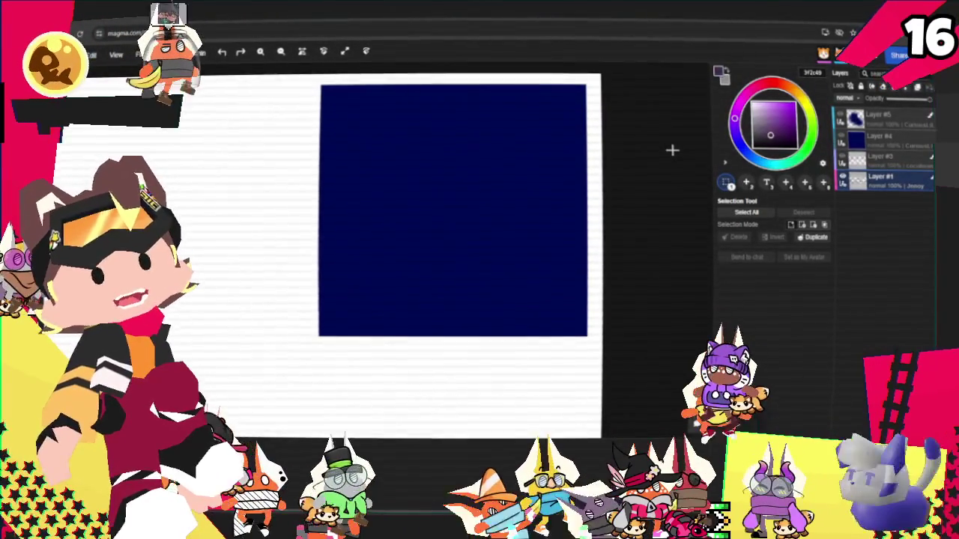
scroll(672, 150, "down", 3)
scroll(337, 217, "up", 1)
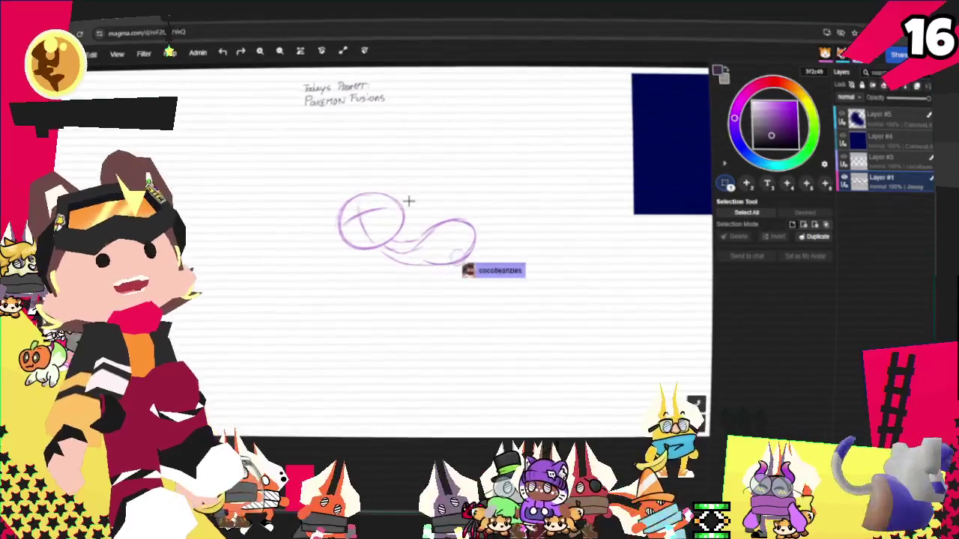
- Zoom out on the Magma canvas to view the whole Pokemon Fusions board
scroll(408, 201, "down", 1)
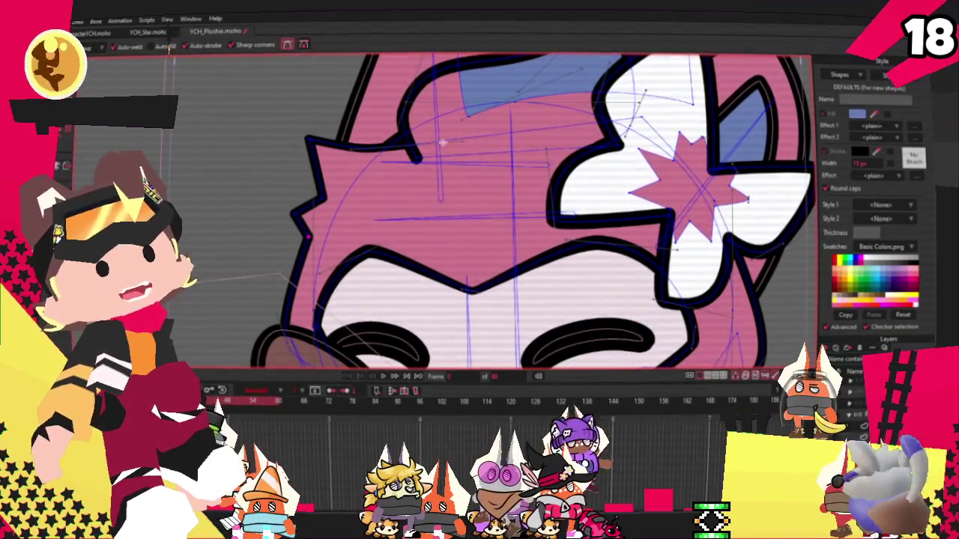
- Pull the upper-left corner point of the fox's head outline upward
scroll(447, 186, "down", 5)
scroll(447, 186, "up", 2)
scroll(447, 186, "up", 5)
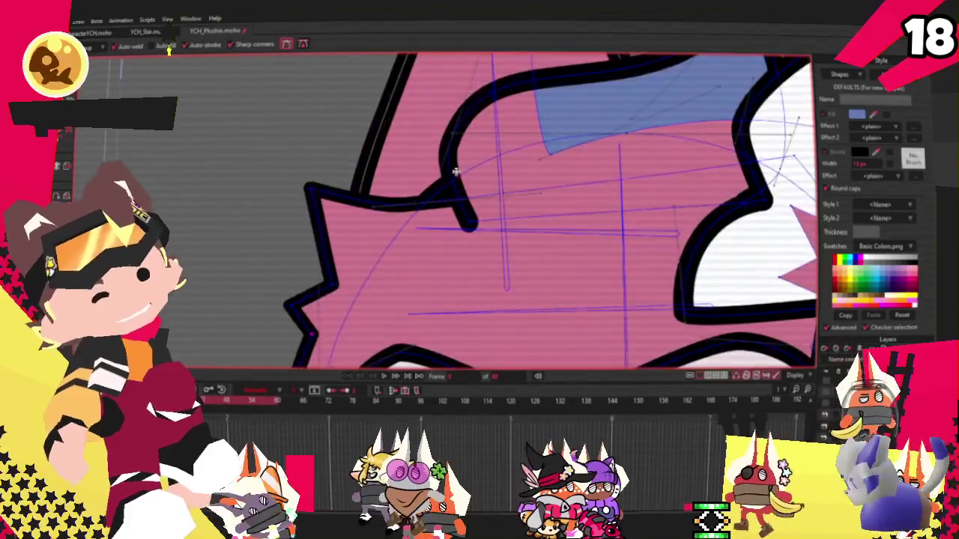
scroll(447, 186, "up", 3)
key("t")
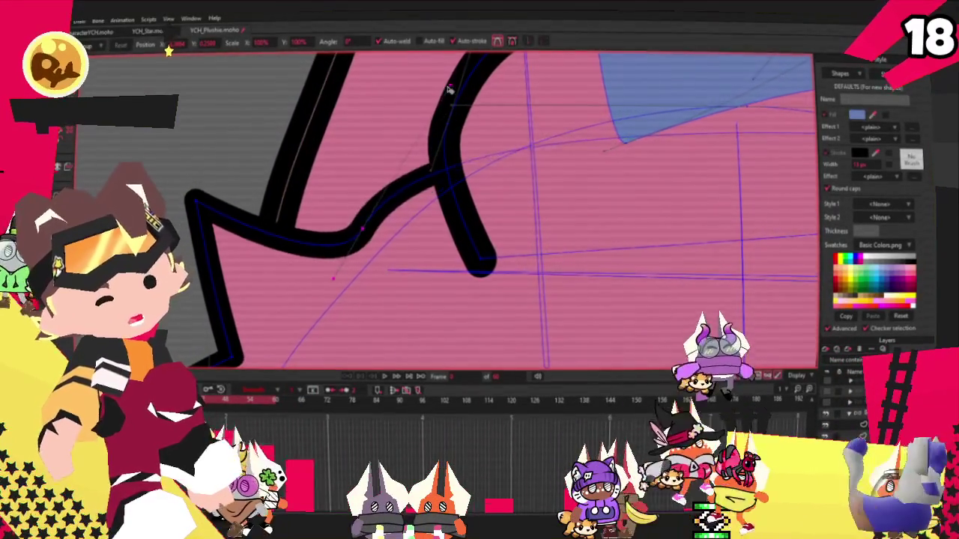
key("c")
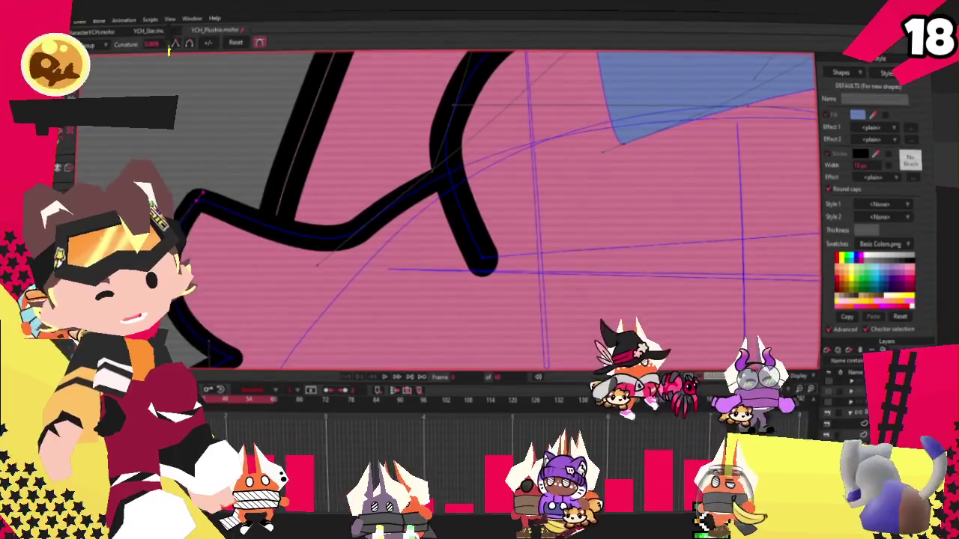
scroll(262, 240, "down", 1)
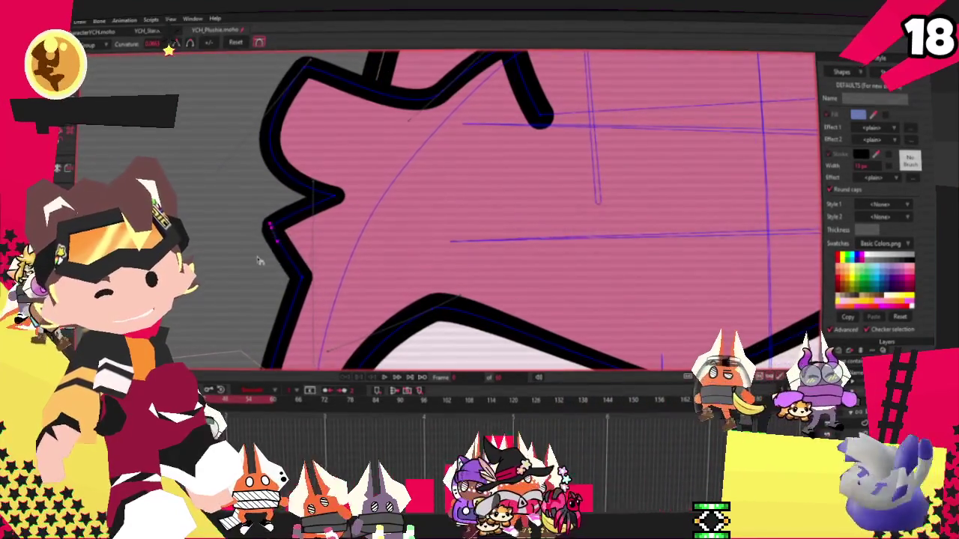
scroll(283, 210, "down", 2)
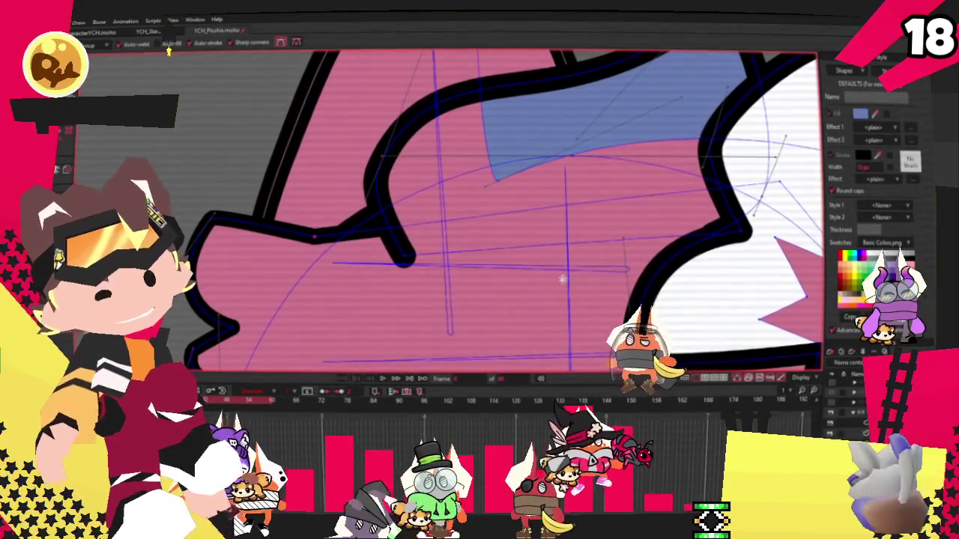
key("a")
key("c")
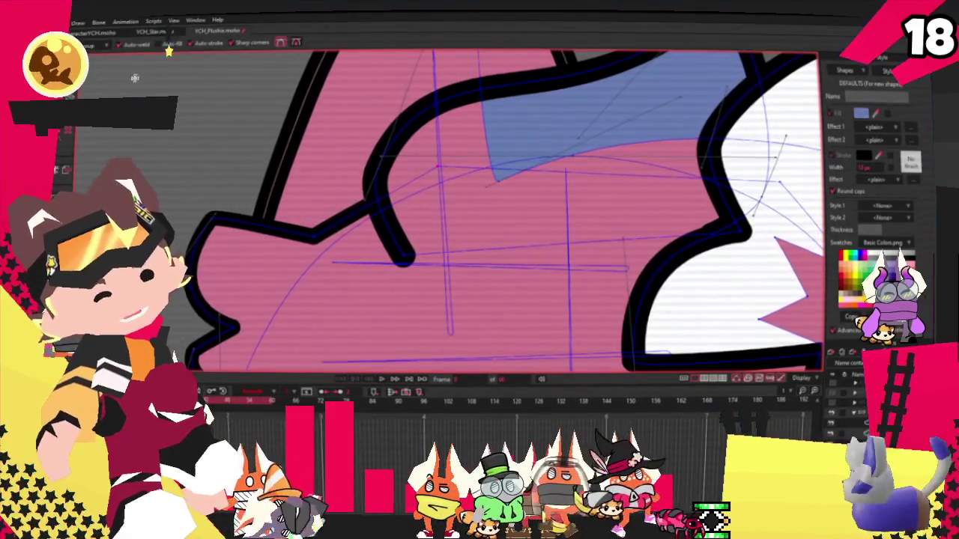
scroll(304, 229, "up", 2)
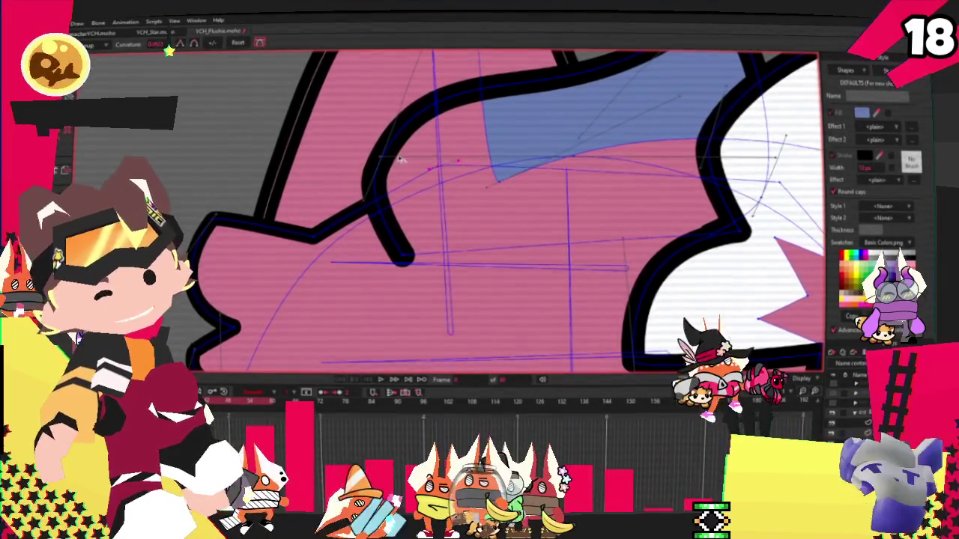
key("t")
scroll(302, 226, "down", 2)
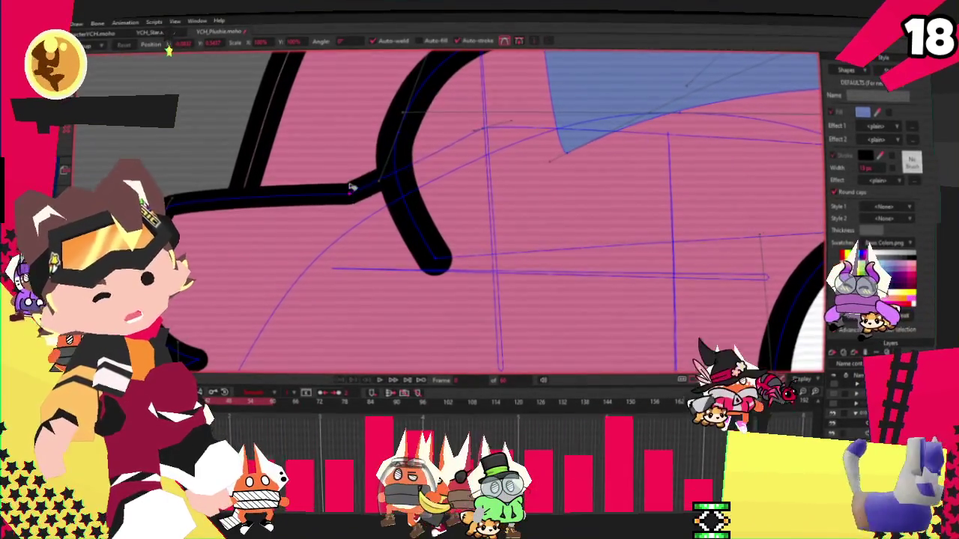
scroll(237, 207, "down", 2)
scroll(237, 208, "up", 1)
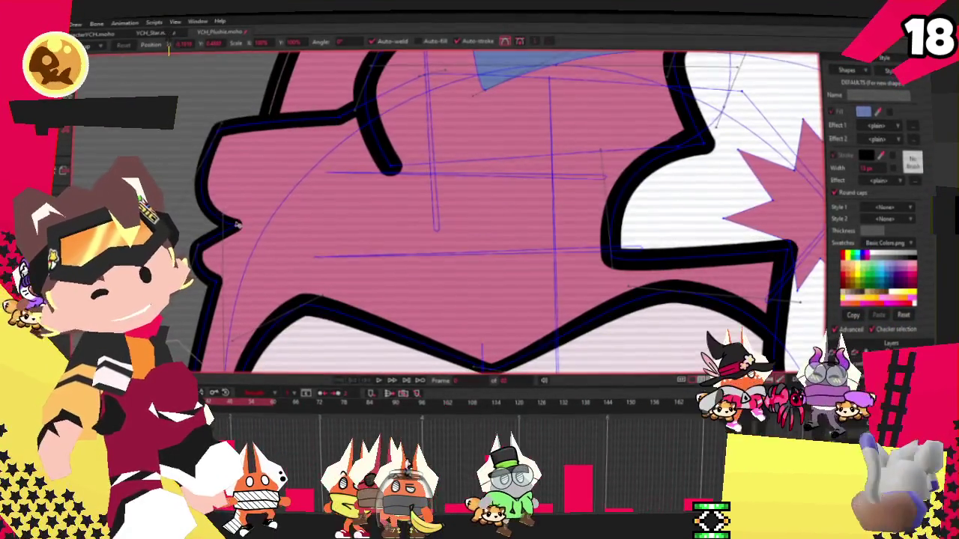
left_click_drag(222, 145, 214, 133)
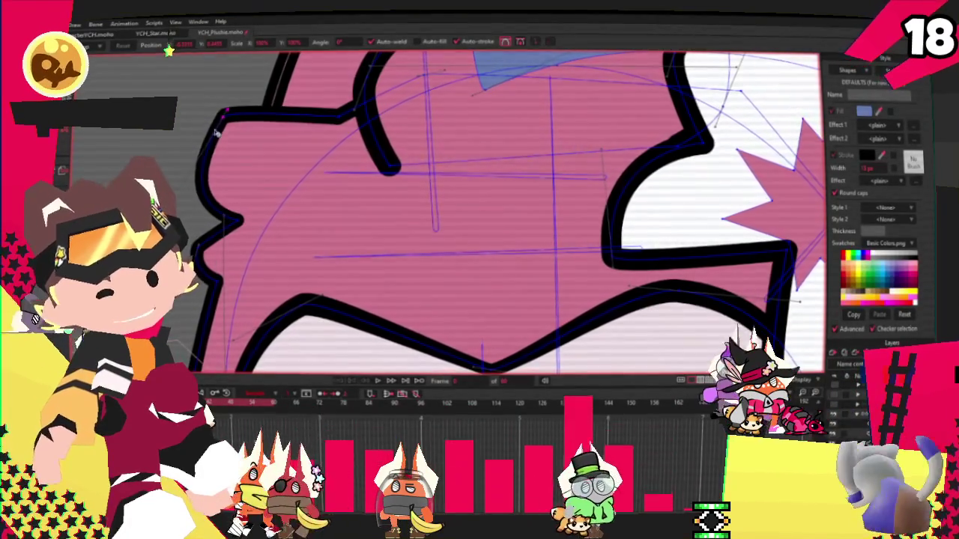
- Drag another upper-left head outline point down and left to smooth the curve
scroll(322, 121, "down", 2)
scroll(375, 150, "down", 2)
scroll(427, 186, "up", 1)
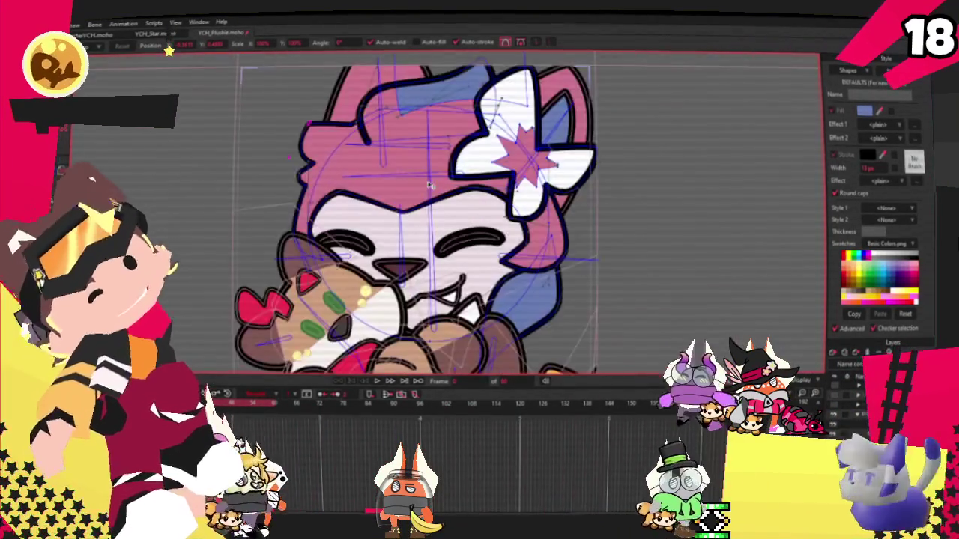
scroll(432, 213, "up", 1)
scroll(360, 158, "up", 1)
scroll(277, 105, "up", 2)
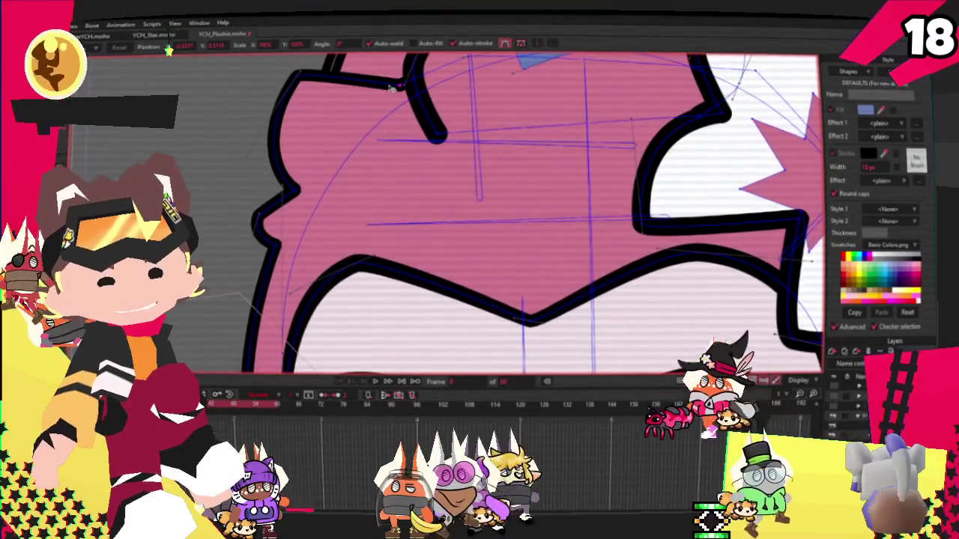
scroll(348, 162, "down", 1)
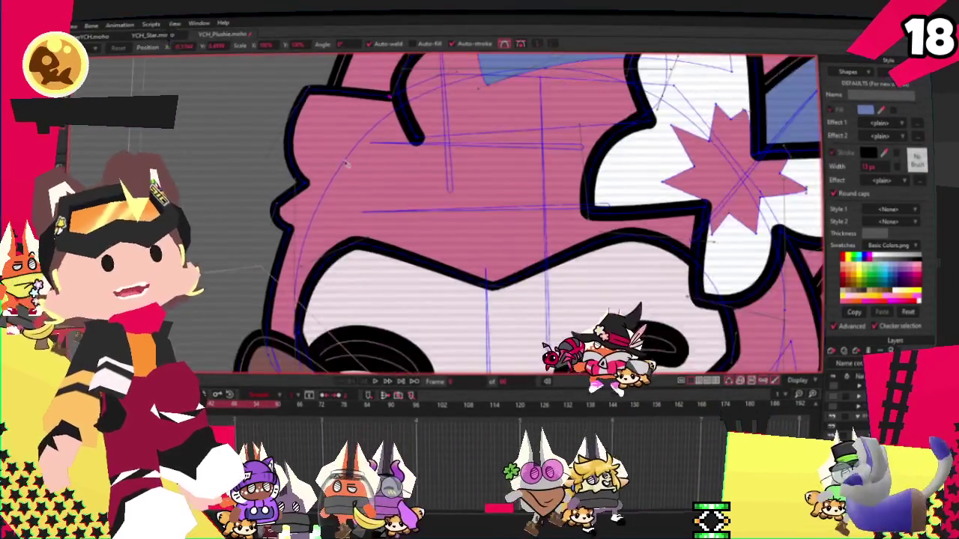
scroll(348, 162, "down", 5)
scroll(352, 187, "up", 4)
scroll(355, 212, "up", 2)
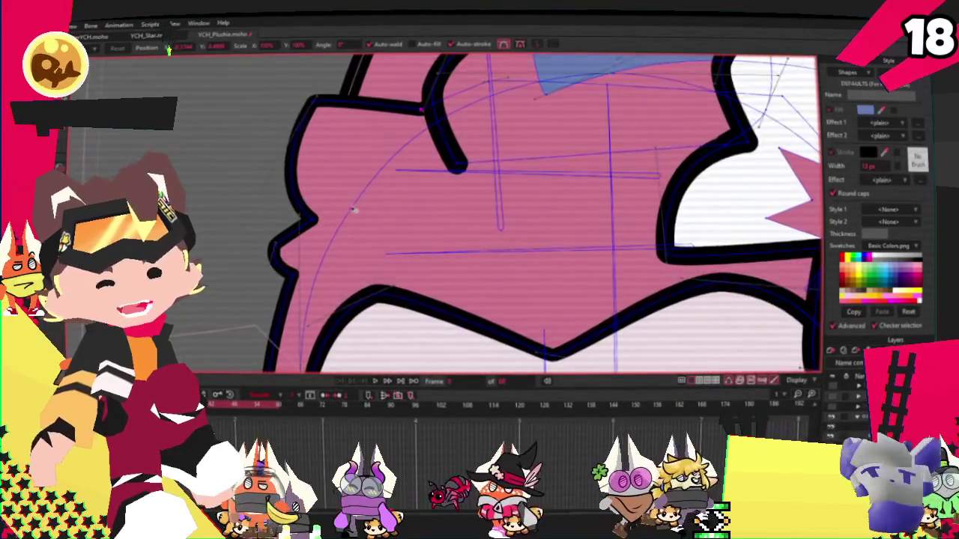
scroll(355, 212, "down", 3)
scroll(440, 199, "up", 3)
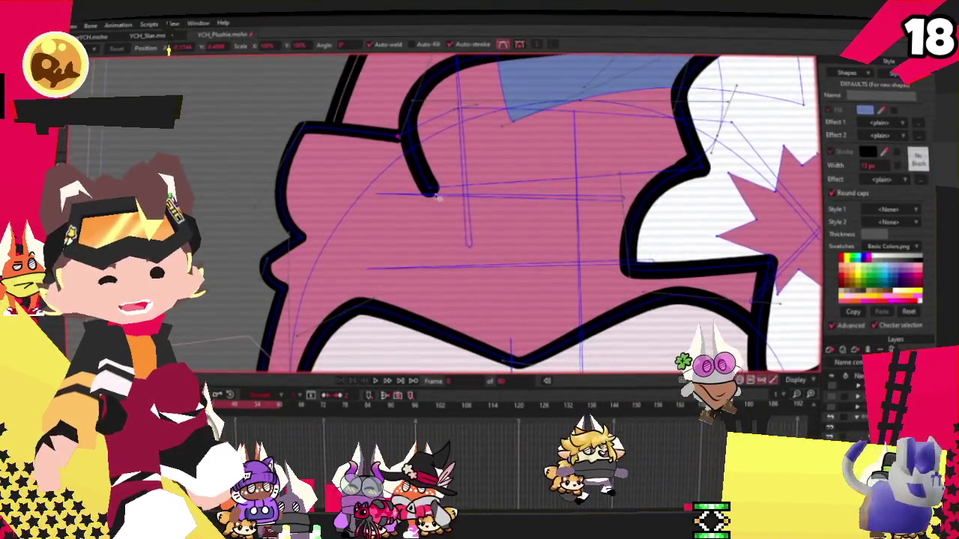
scroll(440, 198, "up", 3)
scroll(395, 102, "down", 3)
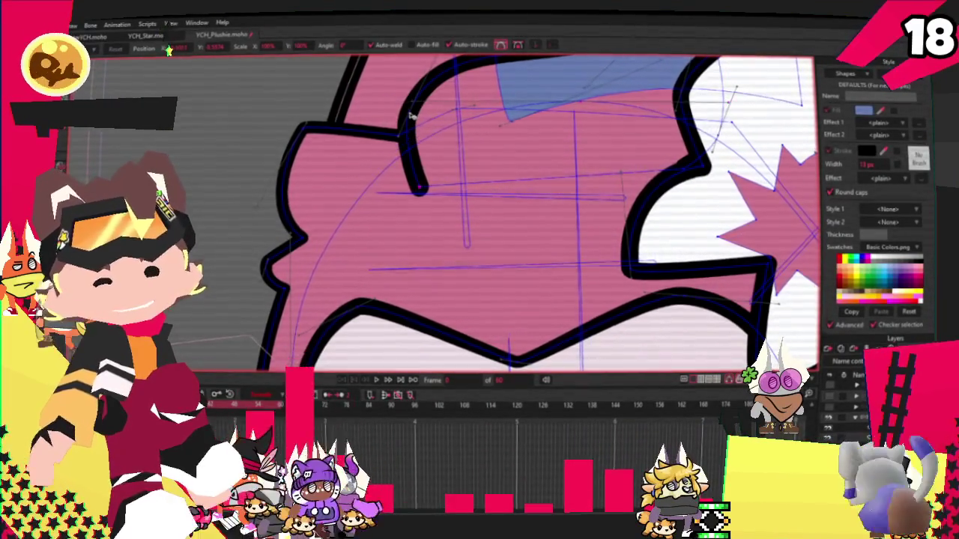
left_click_drag(404, 114, 384, 161)
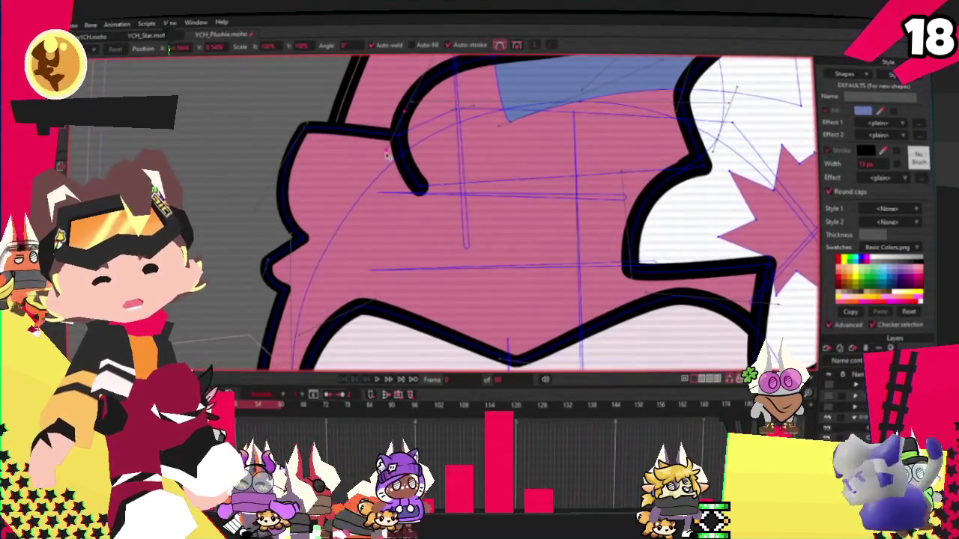
scroll(393, 152, "down", 5)
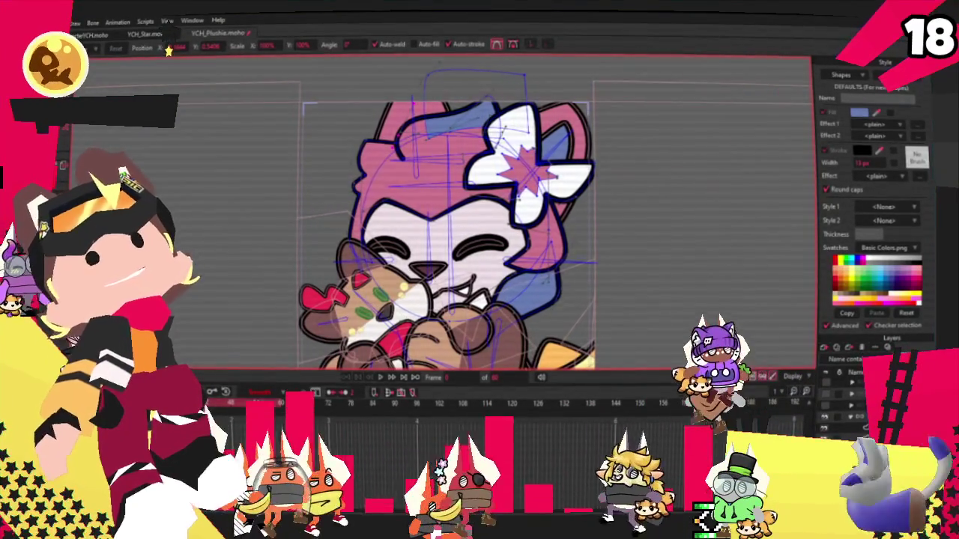
- Zoom in on the fox plushie's face to compare it with the pink-and-blue reference image
scroll(449, 225, "down", 3)
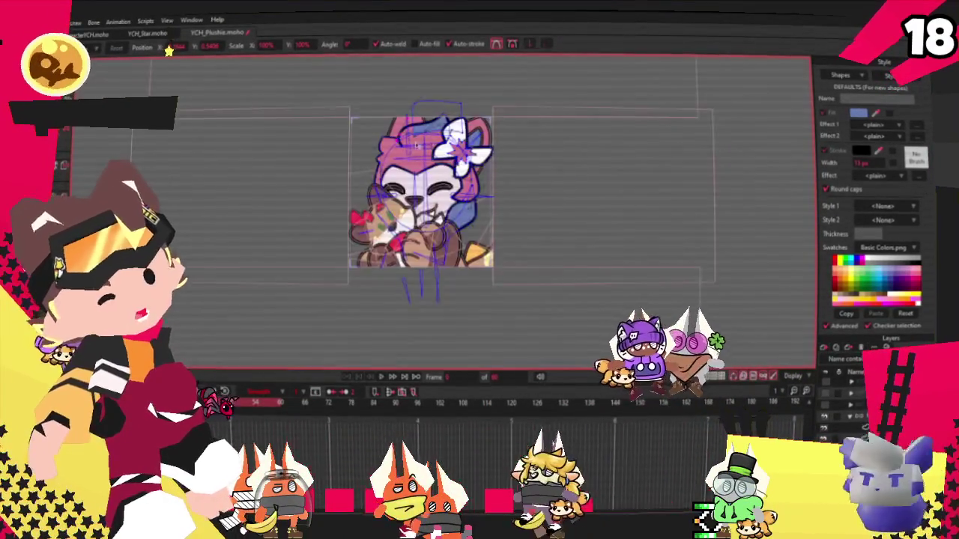
scroll(449, 224, "up", 3)
scroll(450, 225, "up", 2)
scroll(464, 260, "up", 1)
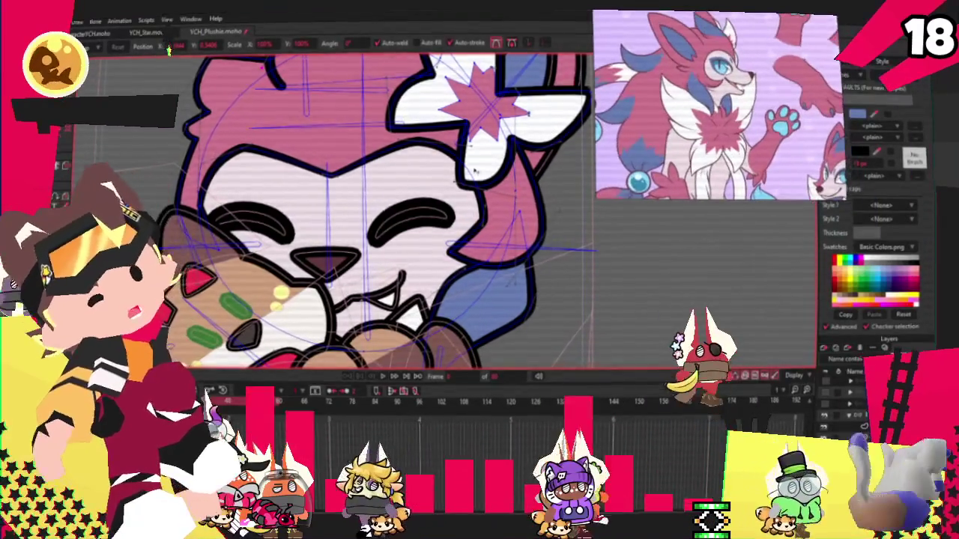
scroll(469, 238, "down", 2)
scroll(469, 238, "up", 2)
scroll(469, 238, "down", 3)
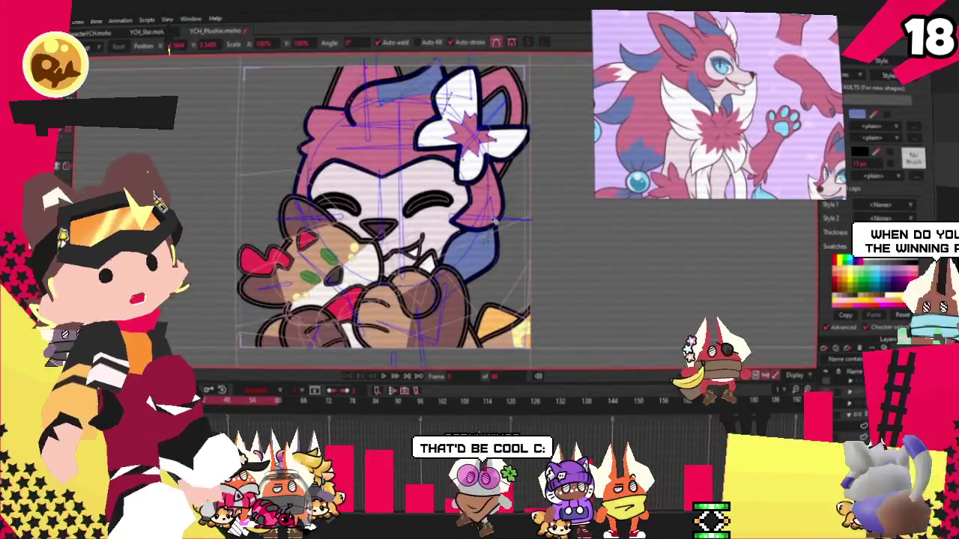
scroll(450, 167, "down", 1)
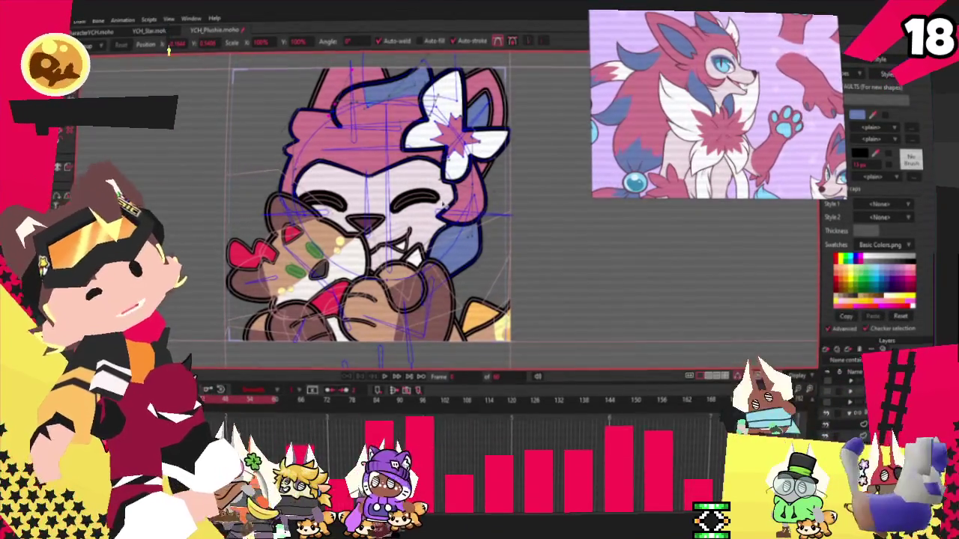
scroll(417, 191, "up", 2)
scroll(417, 191, "up", 2)
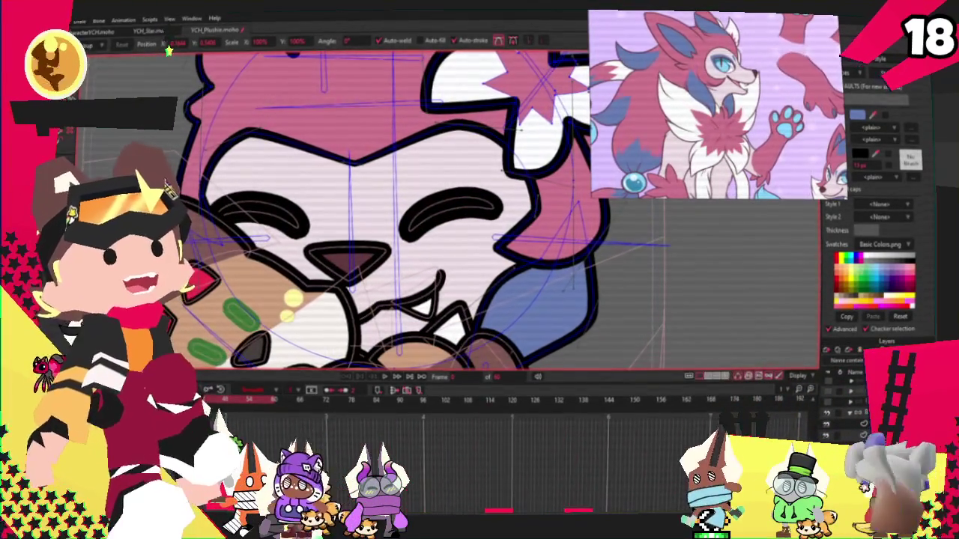
key("c")
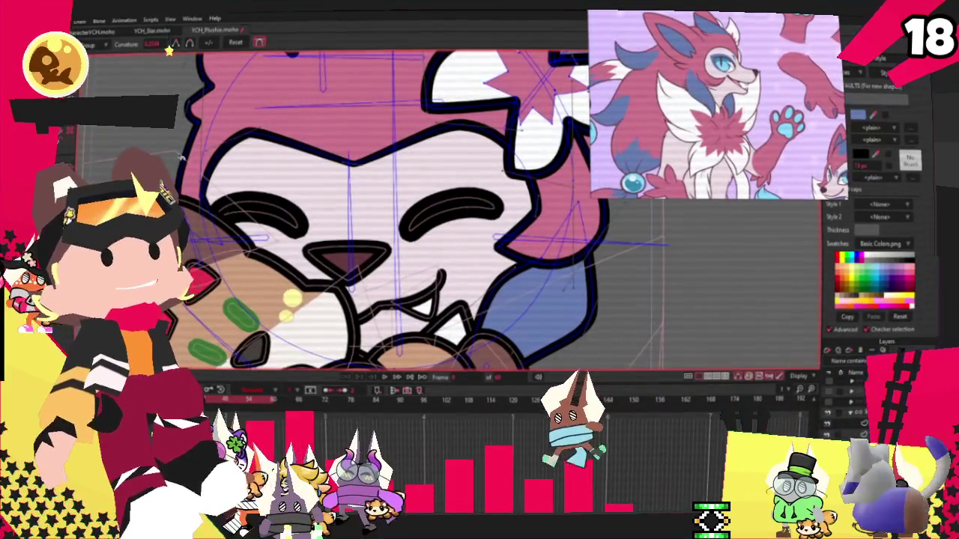
scroll(418, 191, "up", 1)
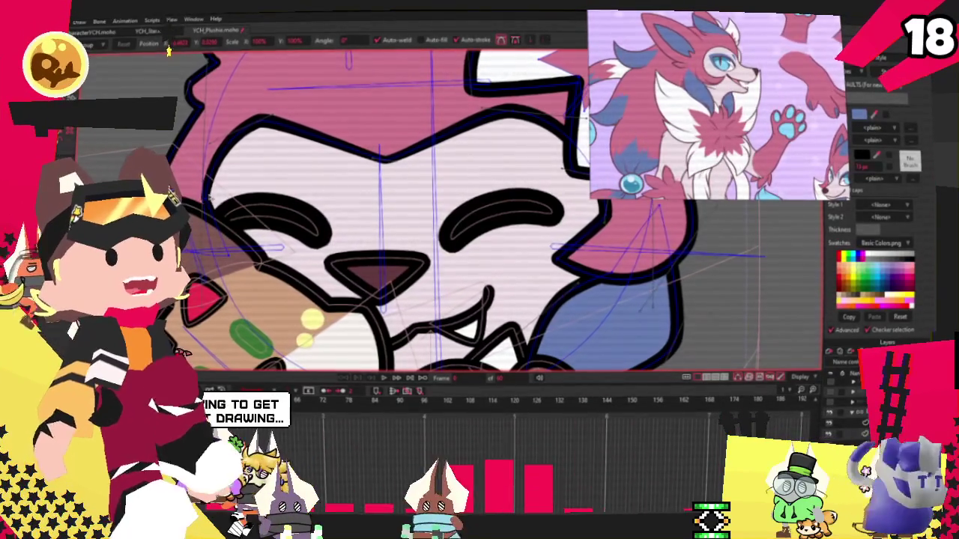
scroll(200, 146, "down", 1)
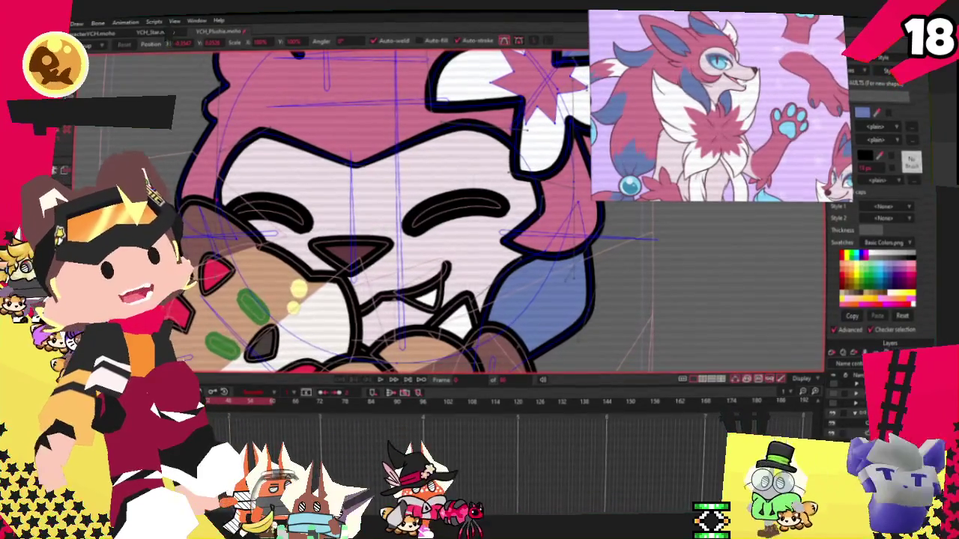
scroll(432, 238, "down", 2)
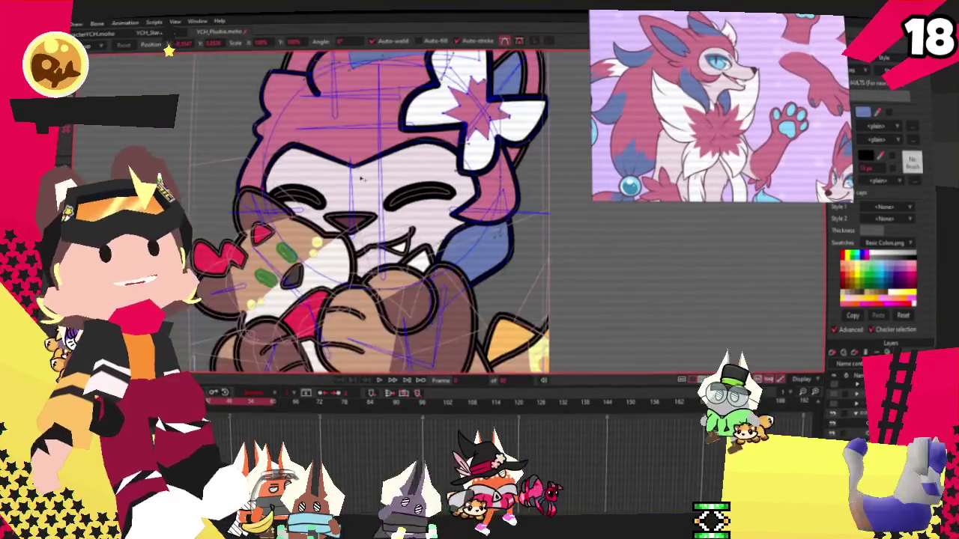
scroll(432, 237, "up", 1)
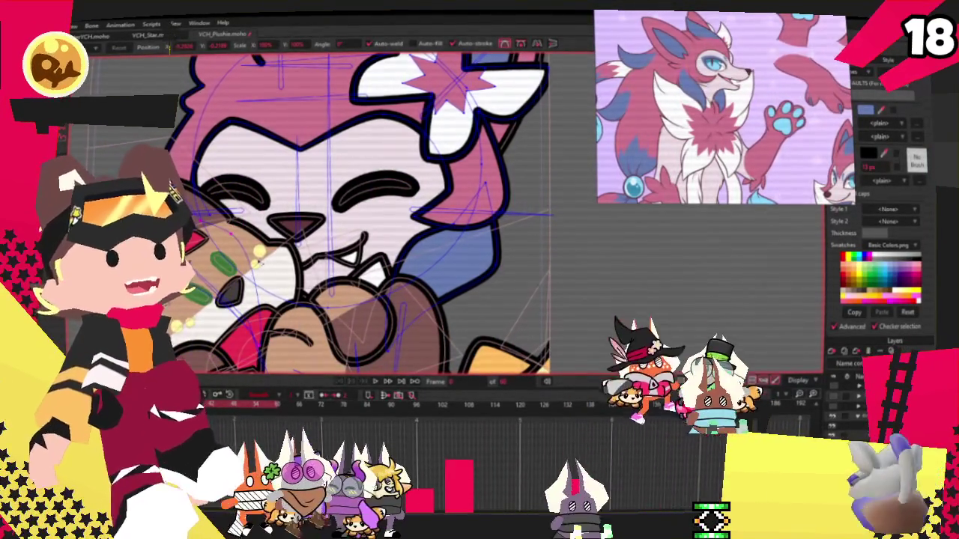
key("g")
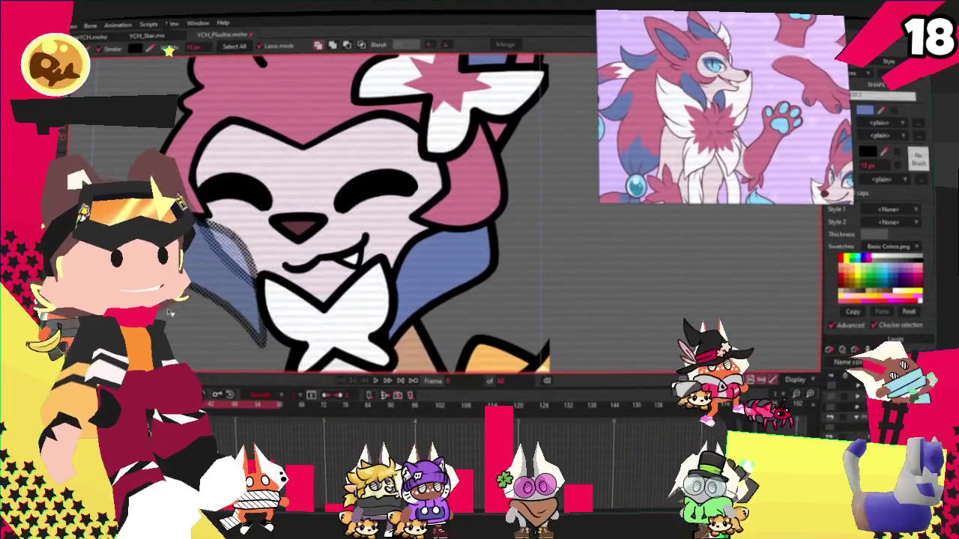
- Pull the white bib's upper-right corner up and outward and extend its lower-left edge downward
scroll(171, 312, "down", 3)
scroll(258, 294, "up", 2)
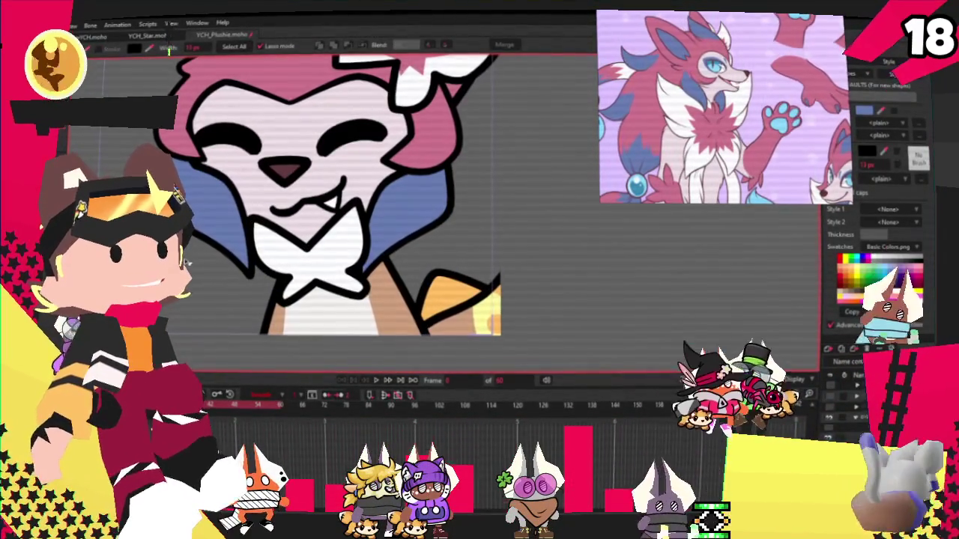
key("t")
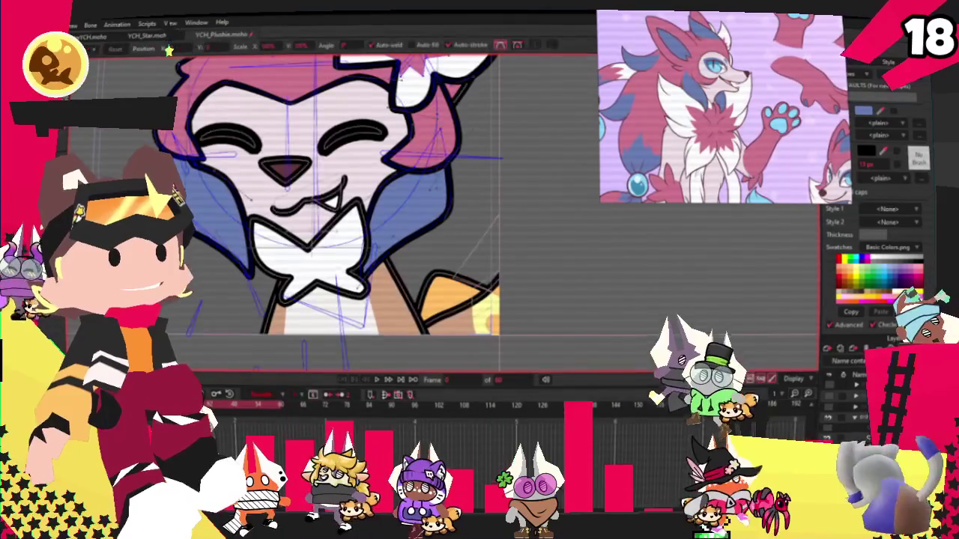
scroll(384, 196, "up", 2)
scroll(384, 196, "up", 1)
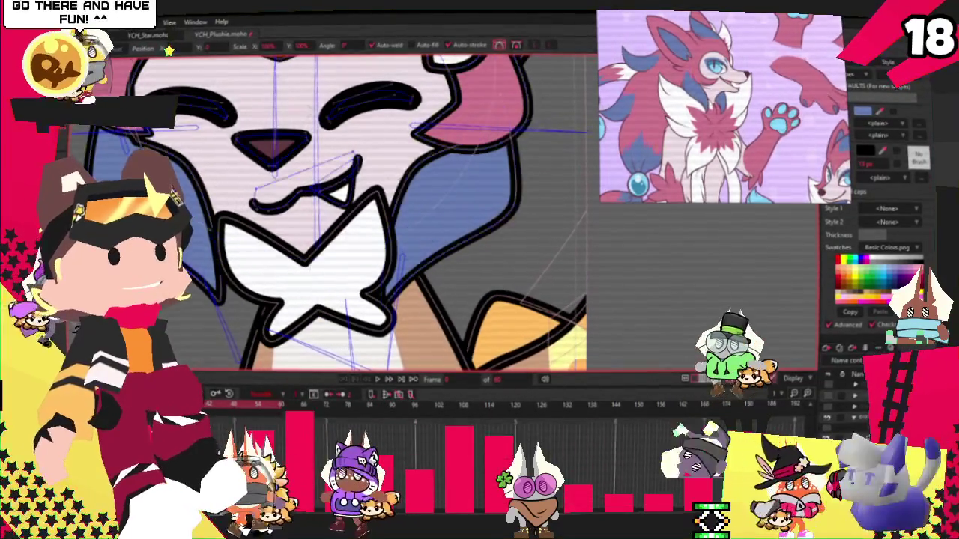
left_click(386, 195)
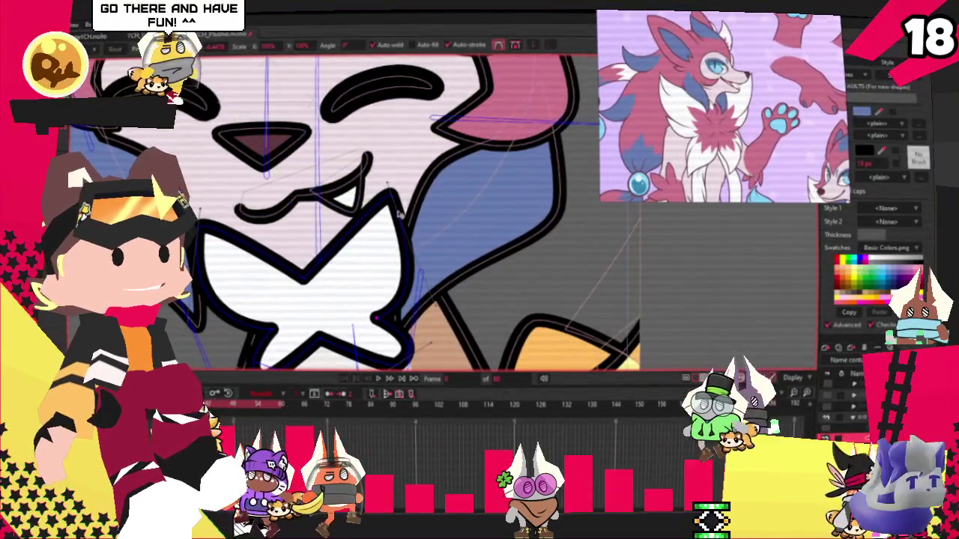
left_click_drag(394, 193, 404, 174)
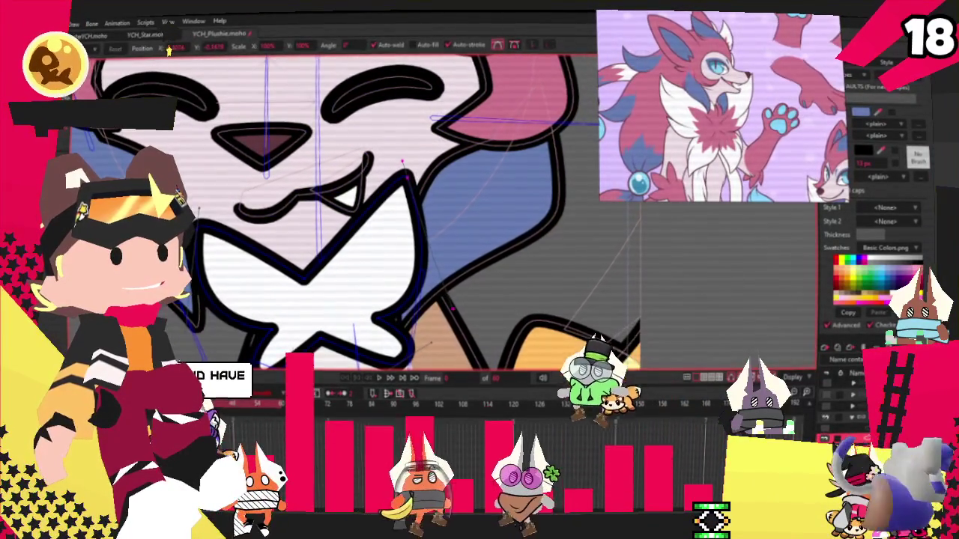
scroll(237, 302, "down", 1)
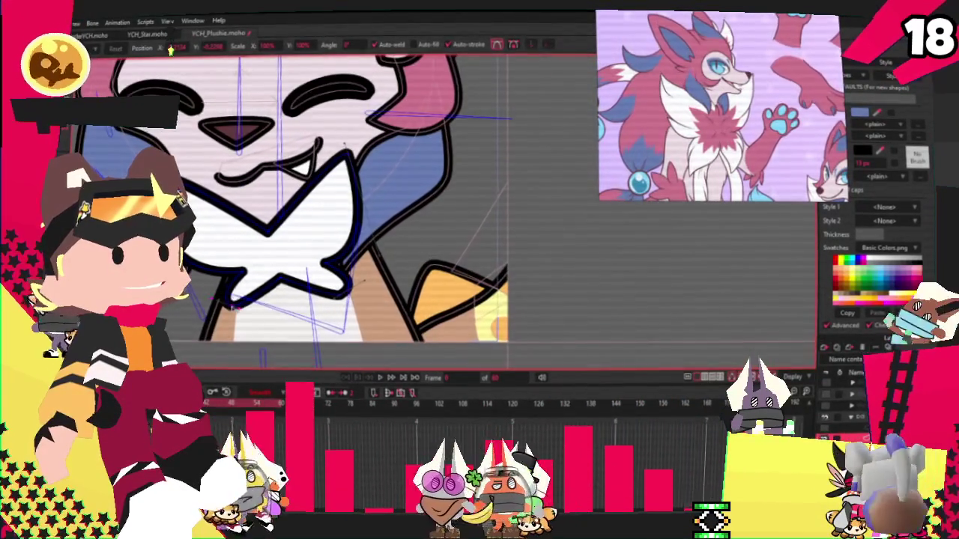
left_click_drag(237, 302, 248, 334)
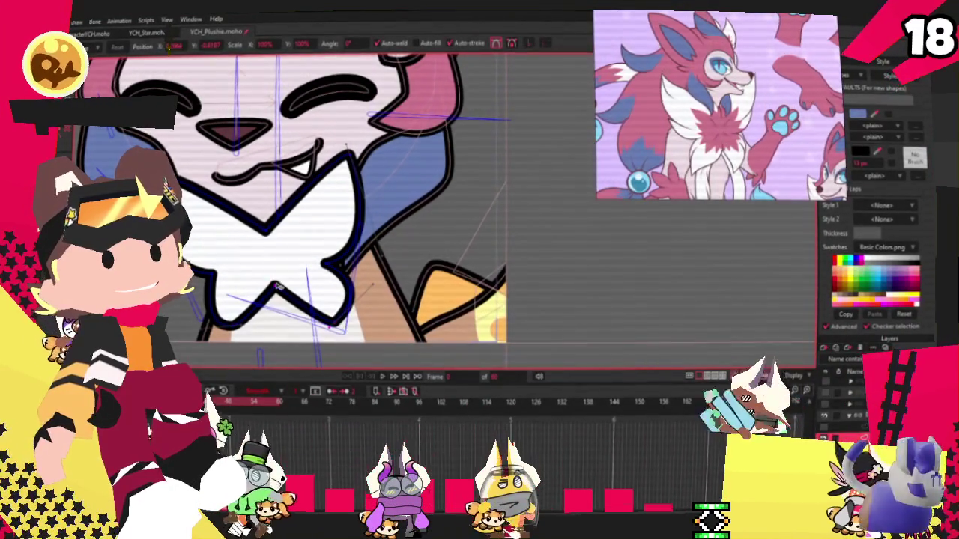
scroll(327, 274, "down", 1)
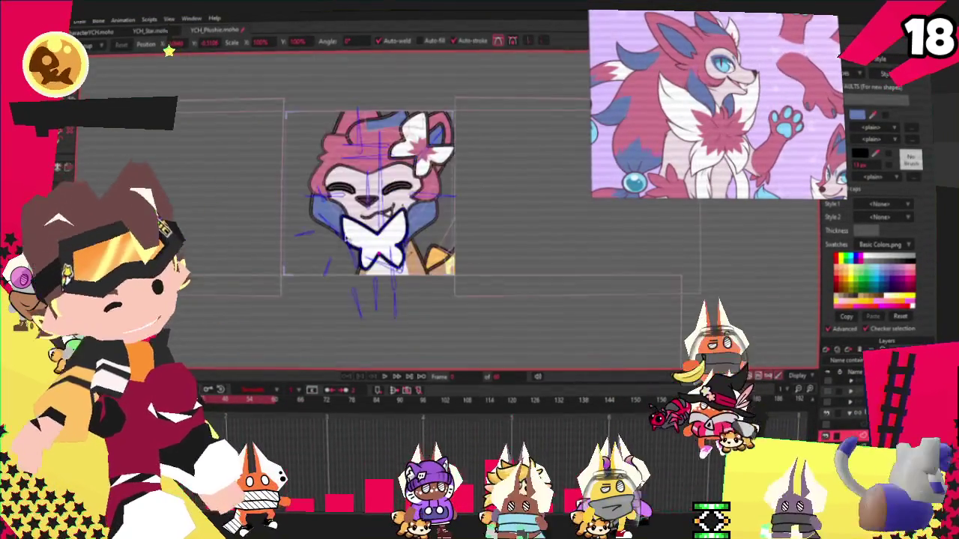
scroll(358, 324, "up", 1)
scroll(358, 325, "up", 1)
scroll(358, 324, "up", 1)
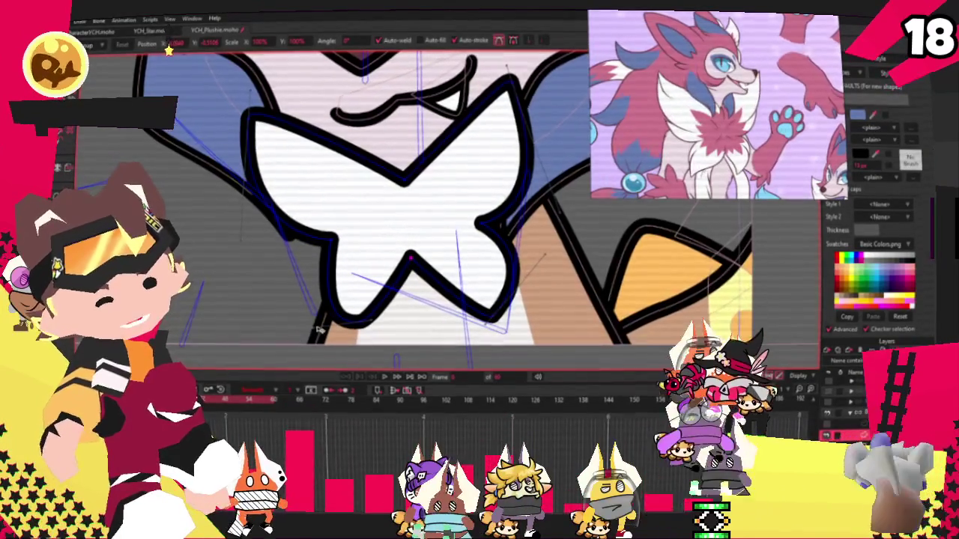
scroll(397, 228, "down", 1)
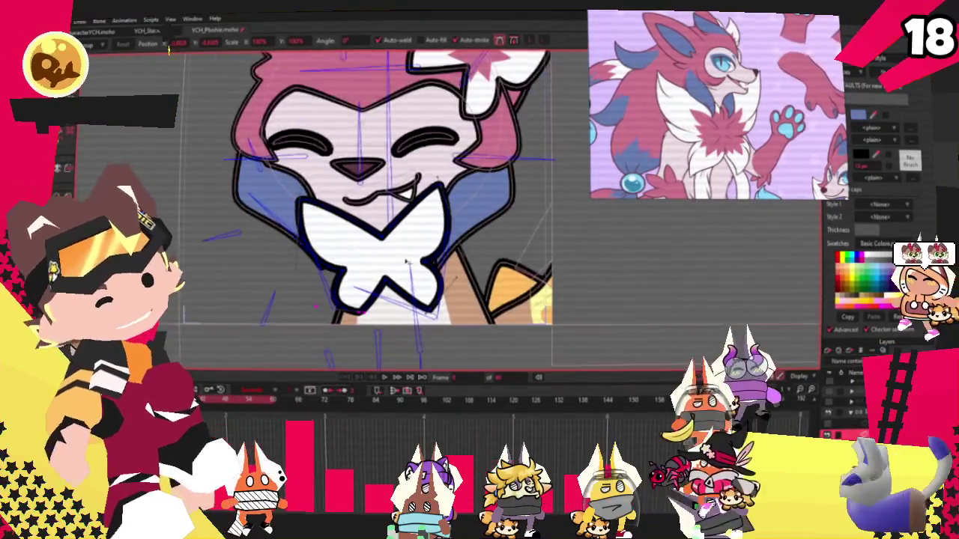
scroll(397, 228, "up", 1)
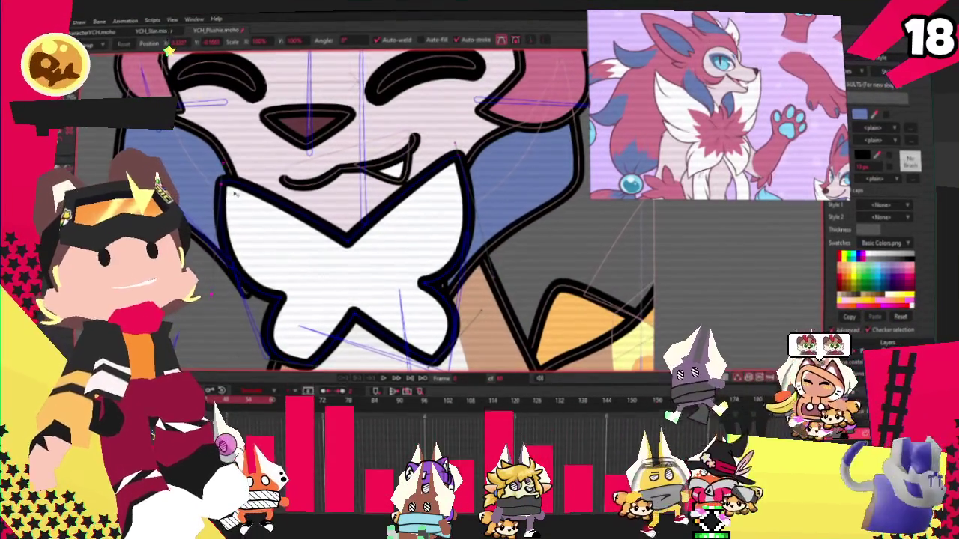
scroll(241, 191, "down", 1)
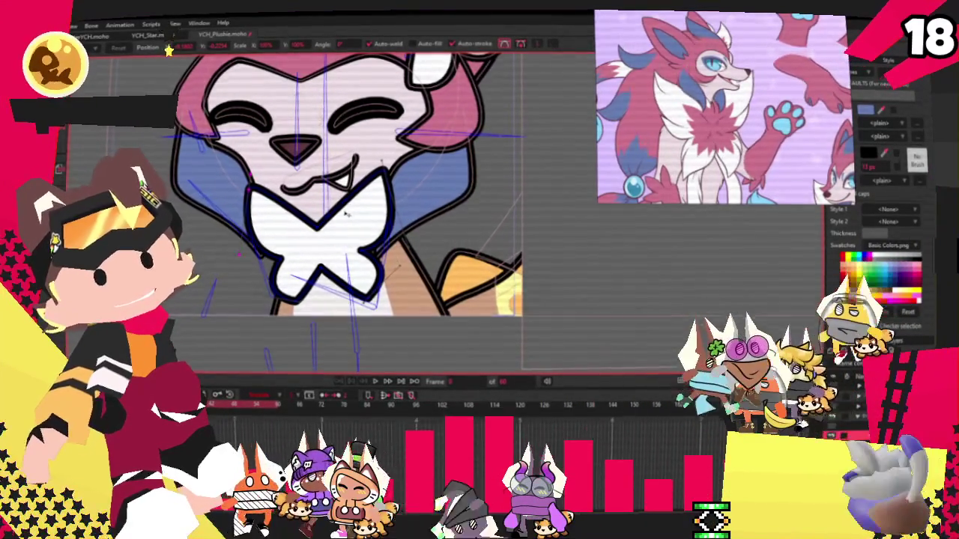
scroll(359, 187, "down", 3)
scroll(359, 187, "up", 3)
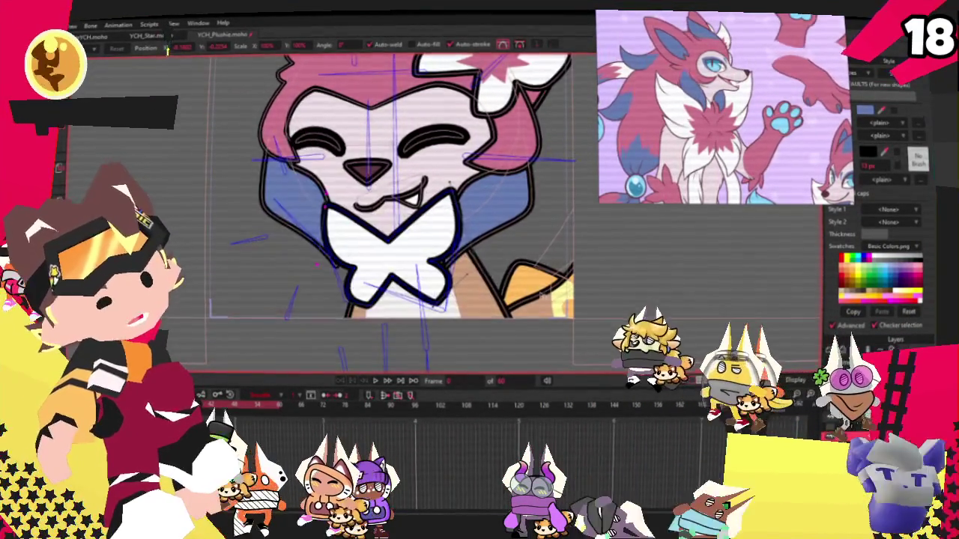
scroll(449, 183, "down", 3)
scroll(639, 276, "up", 2)
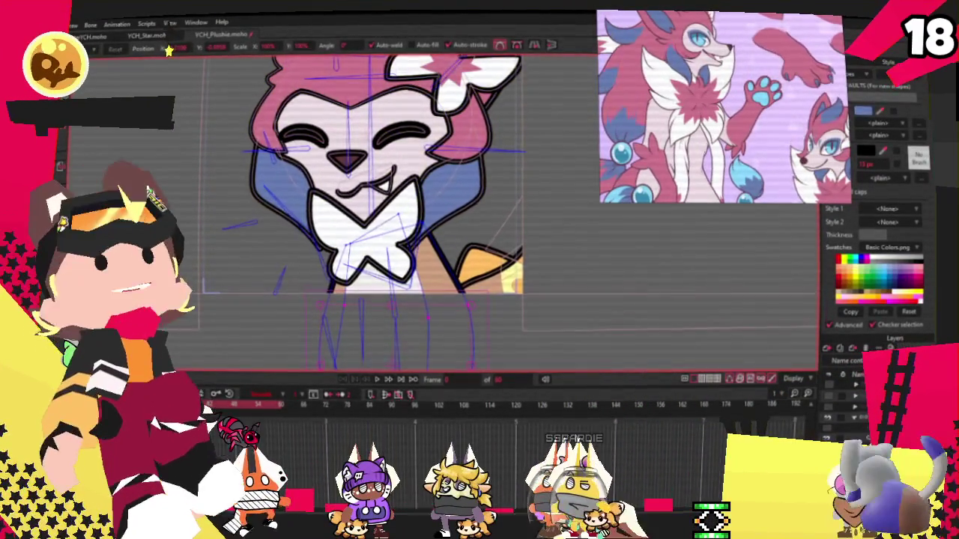
- Select the tan chest shape under the fox's chin
left_click(433, 314)
left_click(444, 293)
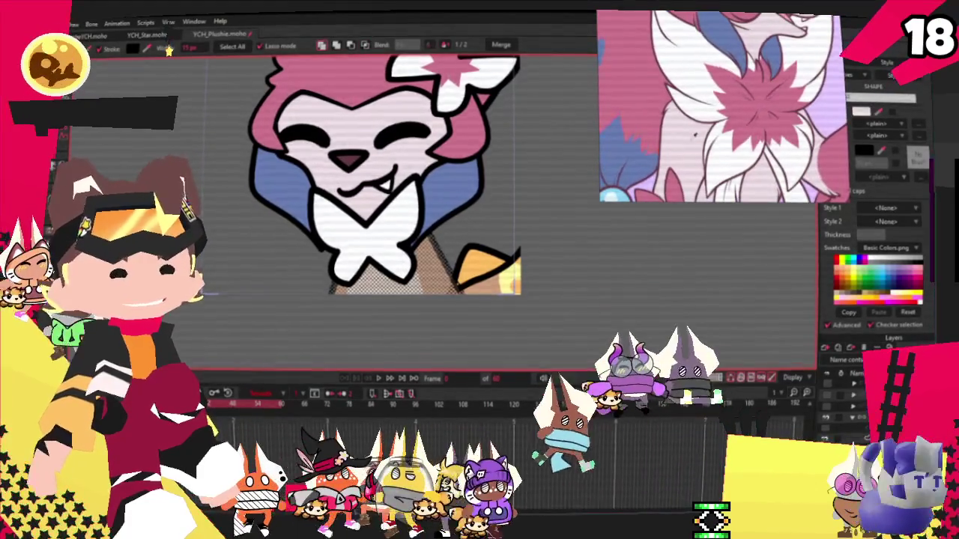
scroll(563, 284, "down", 1)
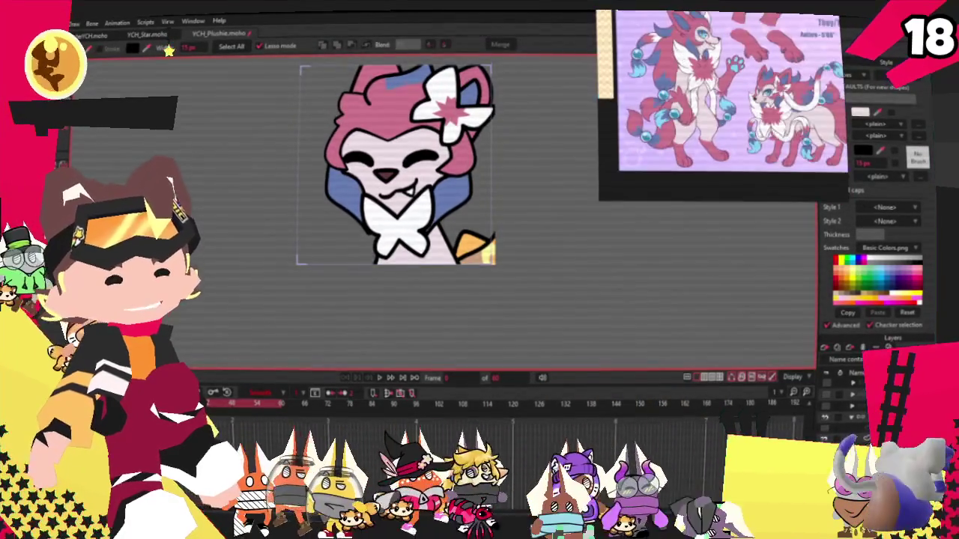
scroll(451, 276, "down", 2)
scroll(542, 290, "up", 2)
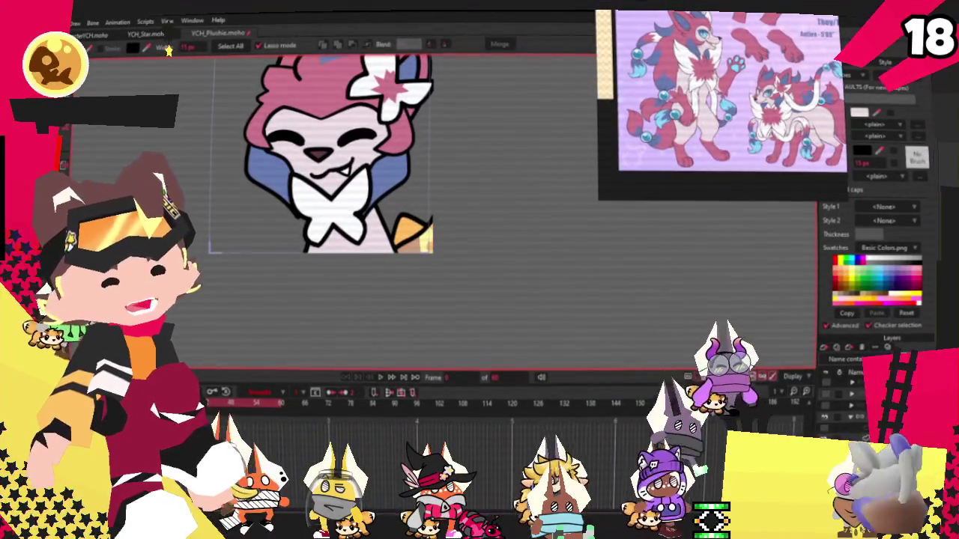
scroll(528, 288, "down", 2)
scroll(528, 288, "up", 1)
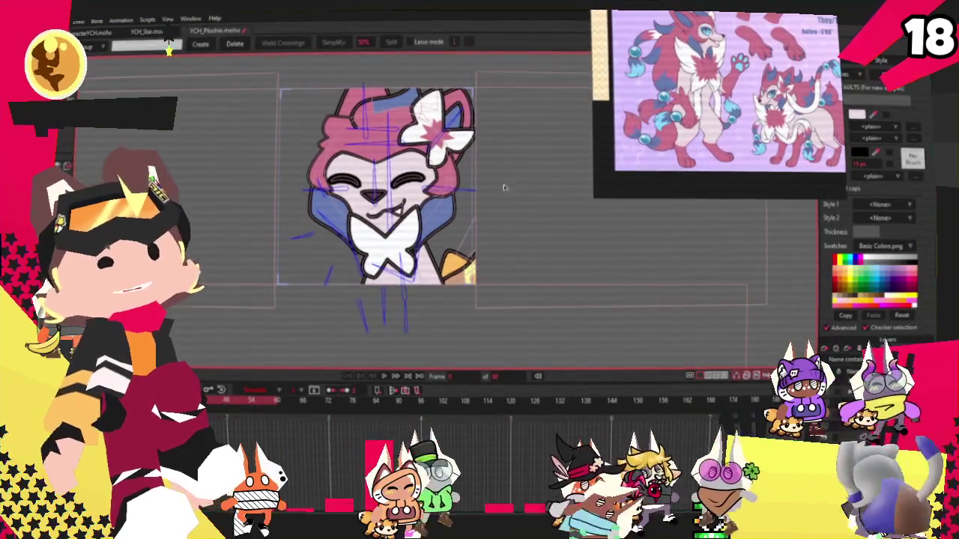
scroll(505, 187, "up", 3)
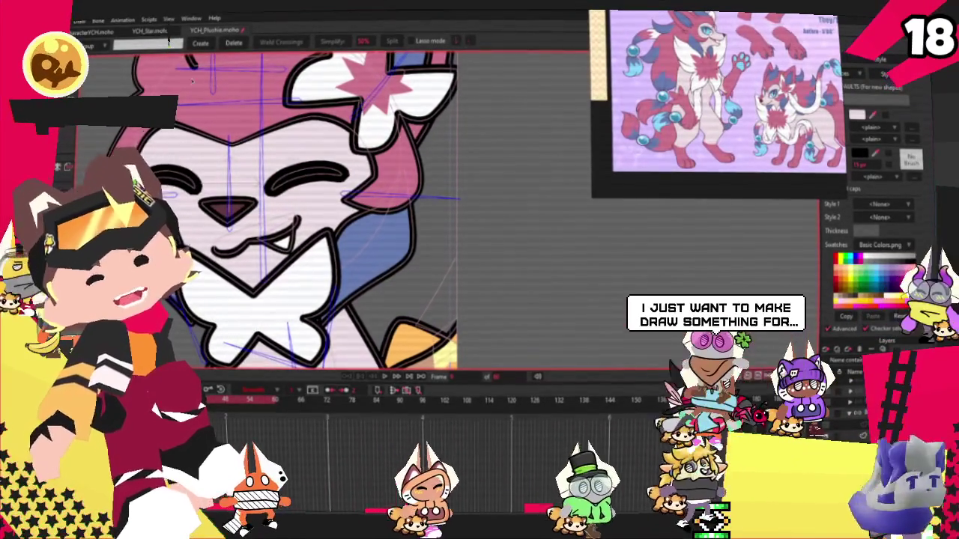
- Draw a new rectangle behind the fox's head, right of its face
key("r")
scroll(300, 209, "down", 2)
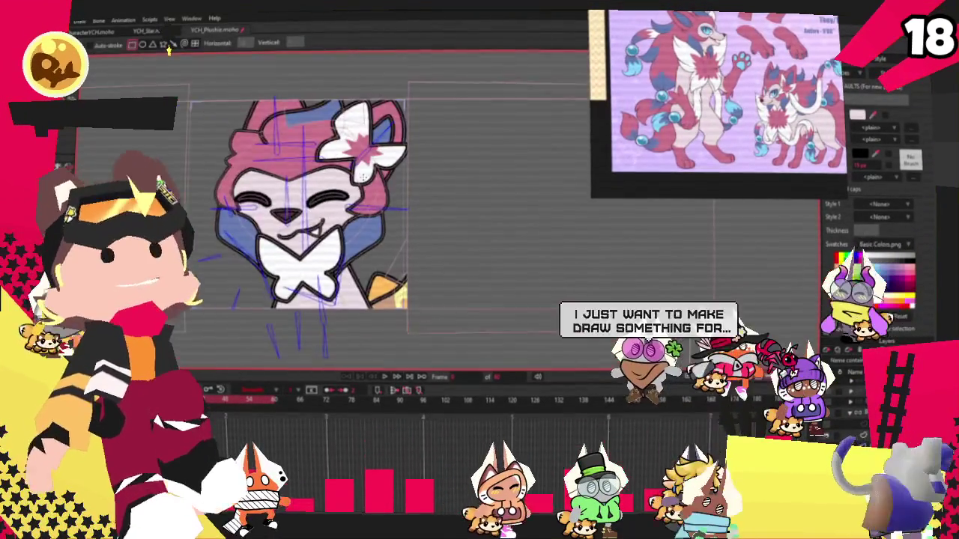
scroll(300, 210, "up", 2)
left_click_drag(460, 350, 447, 344)
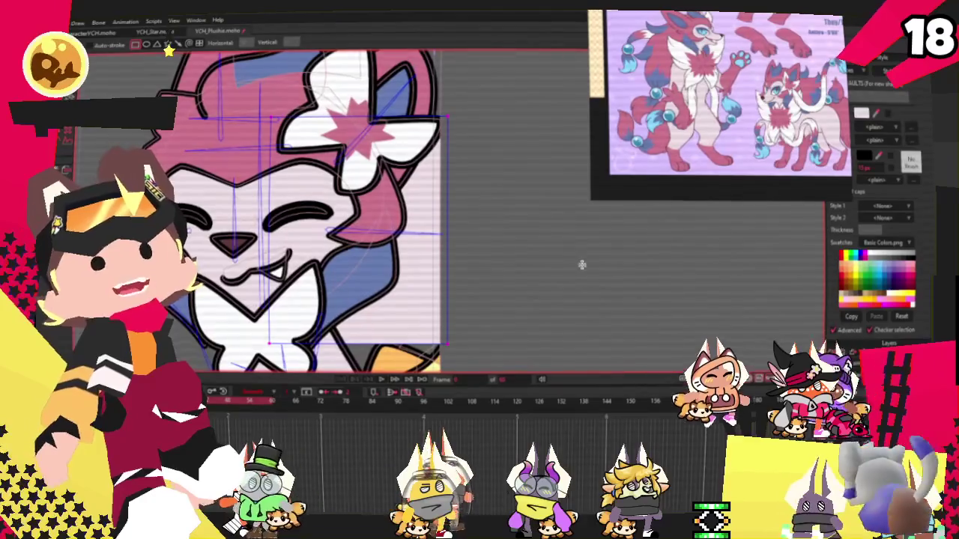
key("g")
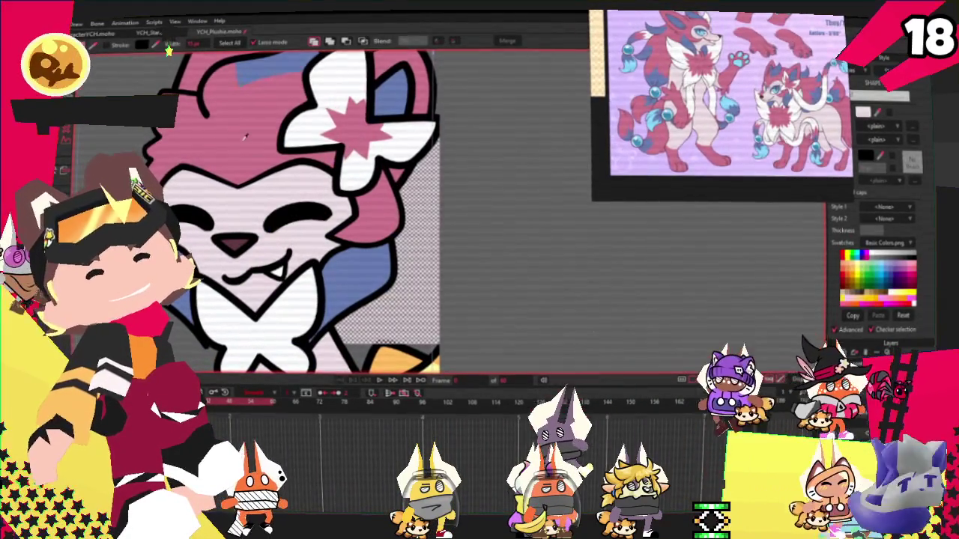
- Select the rectangle behind the fox's head for editing
left_click(233, 98)
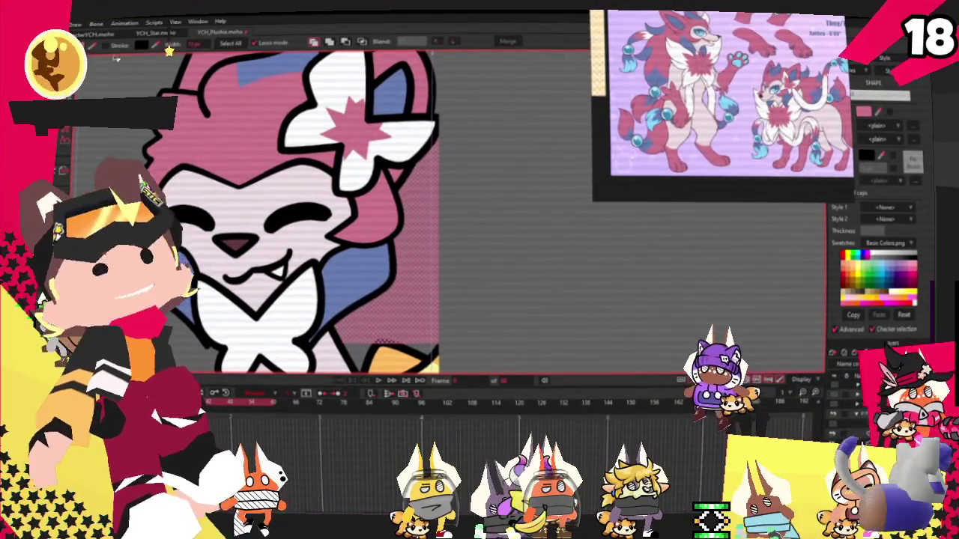
scroll(509, 220, "down", 3)
key("a")
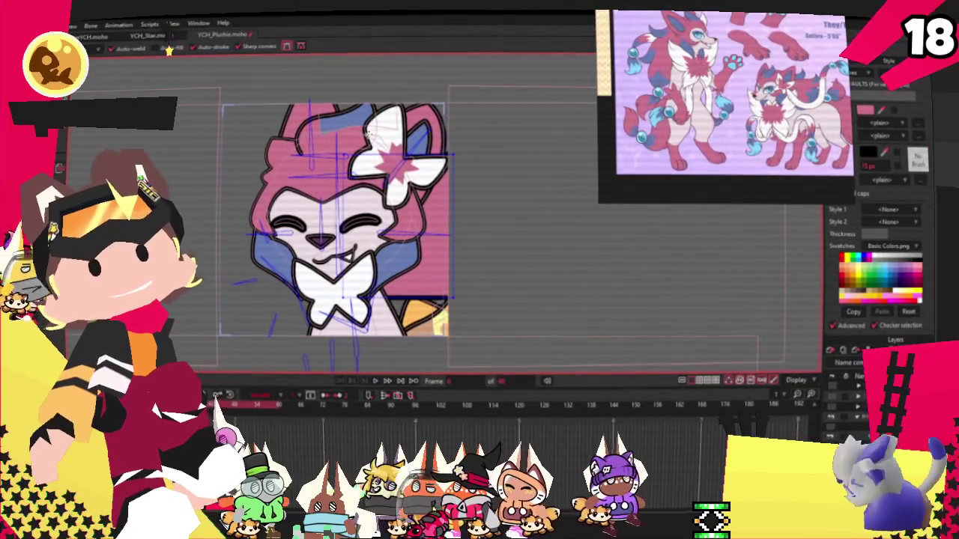
scroll(342, 83, "up", 2)
scroll(404, 127, "up", 2)
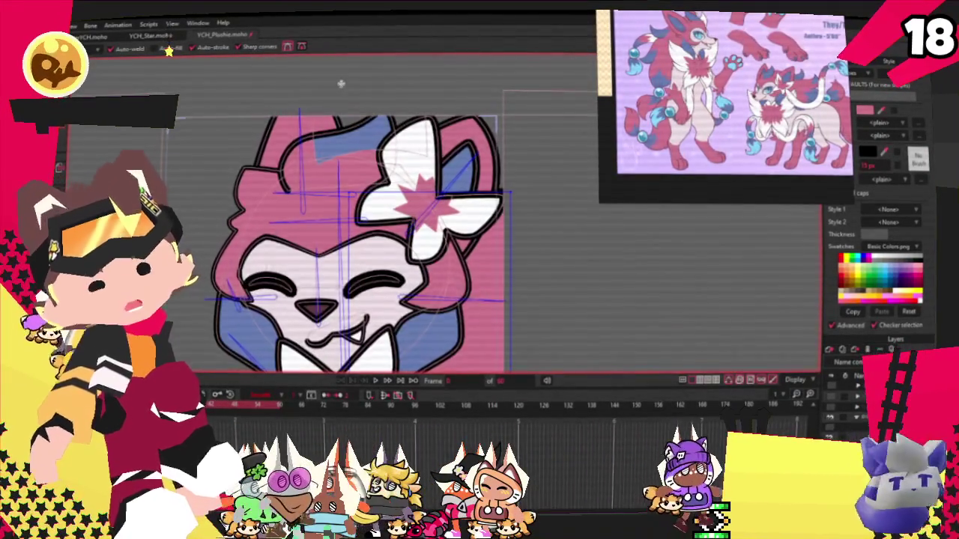
scroll(450, 157, "up", 2)
scroll(467, 169, "down", 1)
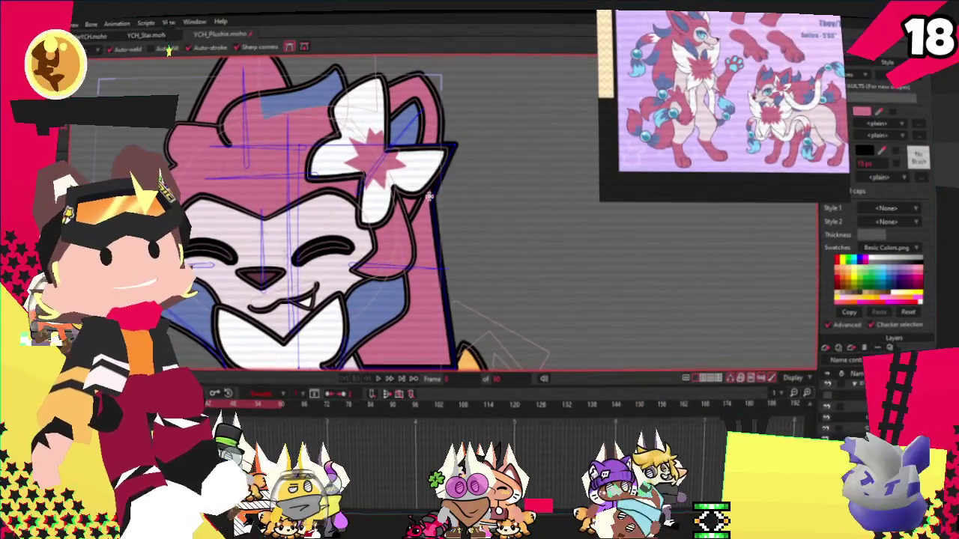
scroll(432, 272, "down", 3)
scroll(433, 272, "up", 3)
- Pull the rectangle's top-right corner up and right, undoing an accidental shrink of the head
key("t")
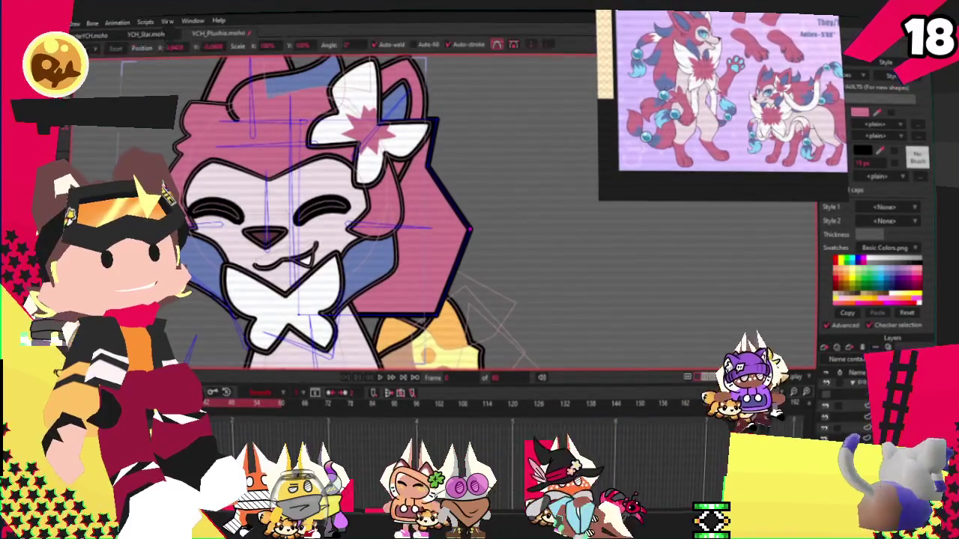
left_click_drag(435, 118, 486, 110)
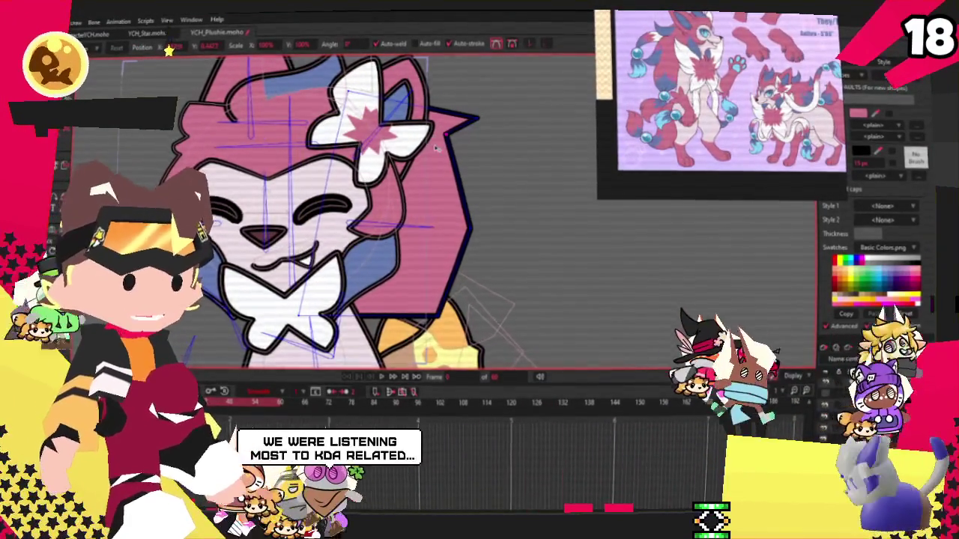
left_click_drag(491, 110, 460, 144)
key("ctrl+z")
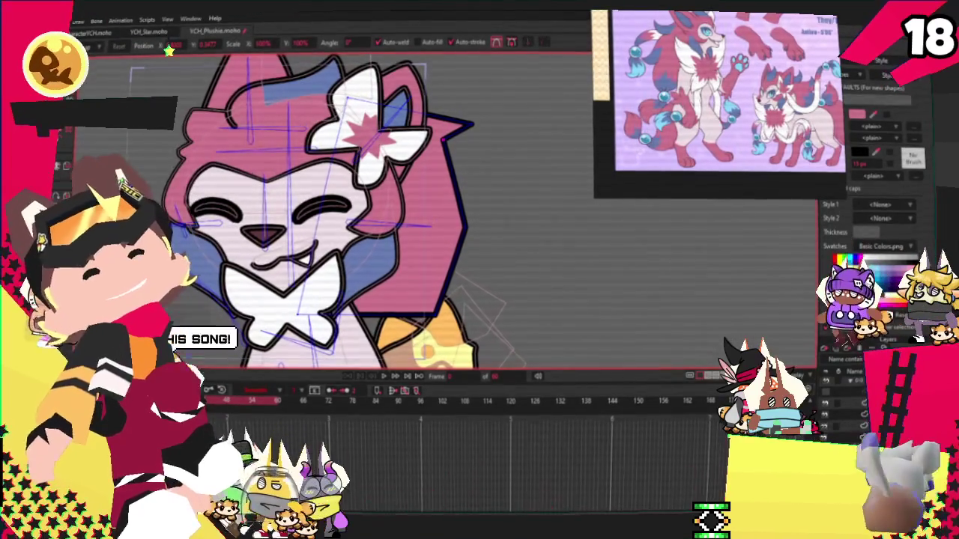
key("c")
scroll(439, 150, "up", 2)
scroll(439, 151, "up", 2)
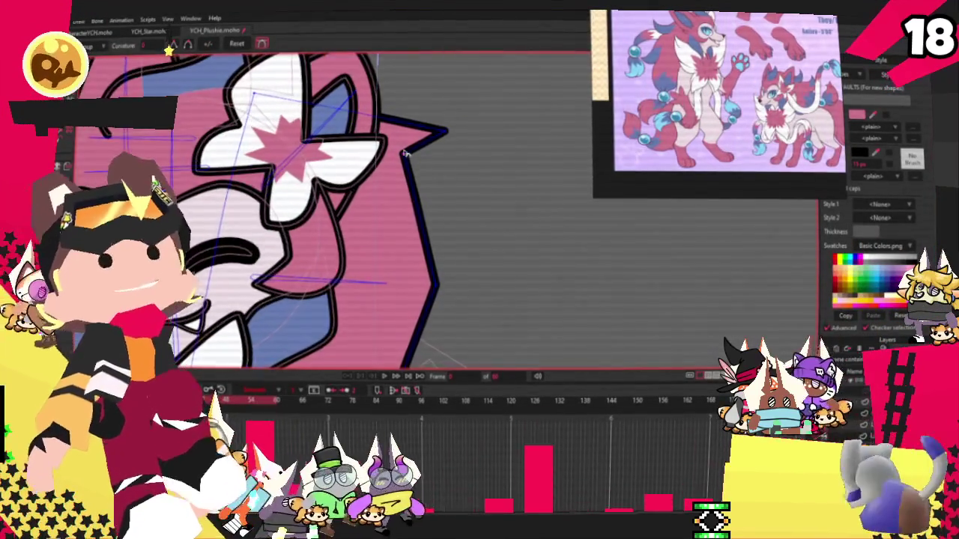
- Sharpen the hair's outer tip into a point and bulge the pink outline below it outward
scroll(480, 173, "down", 1)
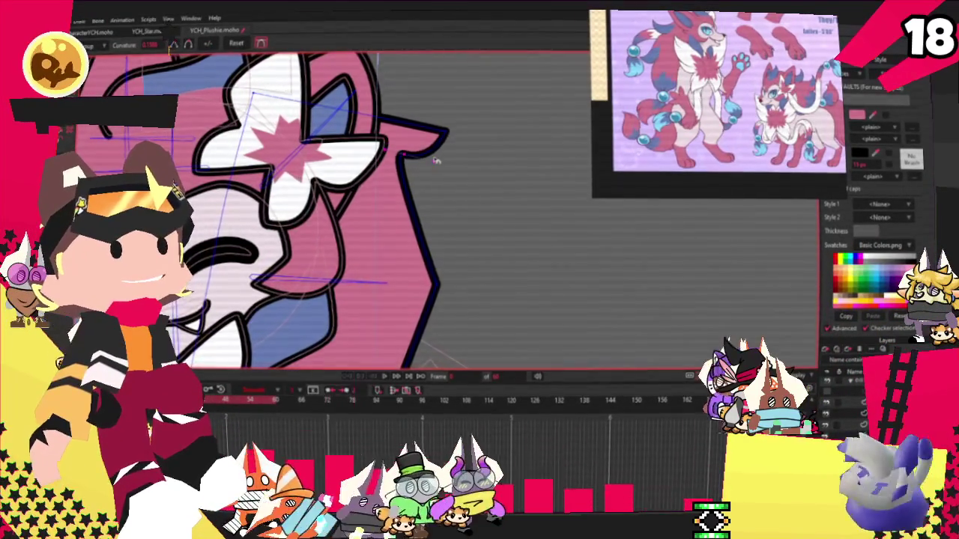
scroll(449, 180, "down", 3)
scroll(434, 165, "up", 3)
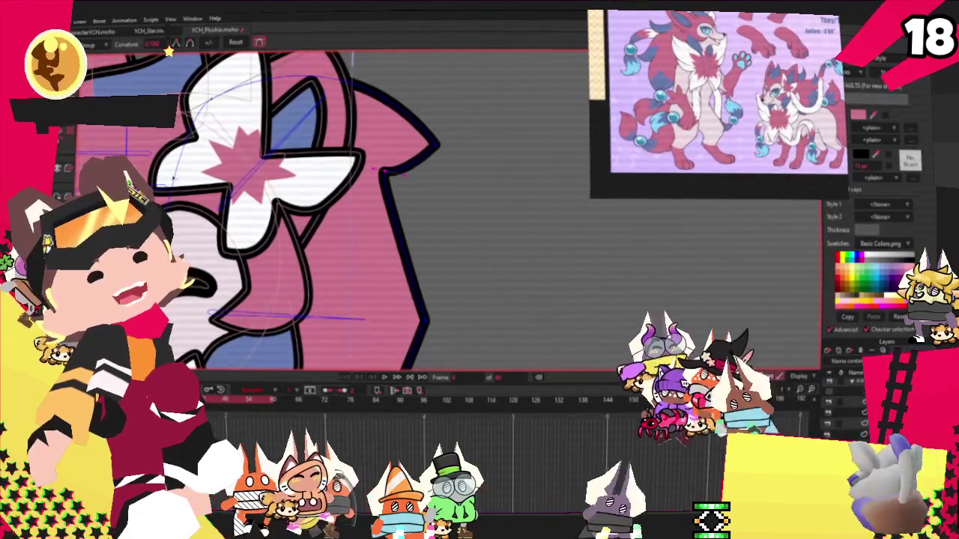
left_click(438, 146)
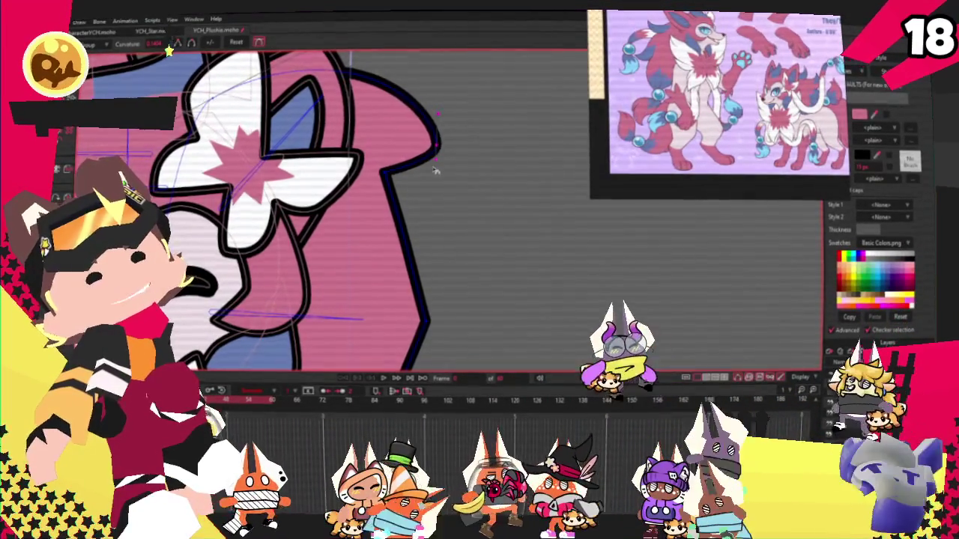
left_click_drag(442, 146, 328, 125)
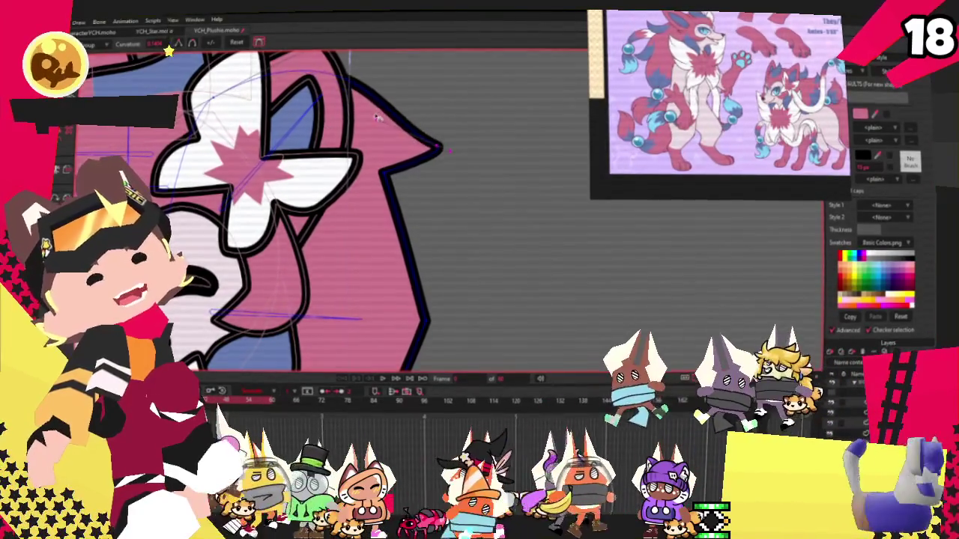
scroll(337, 157, "down", 1)
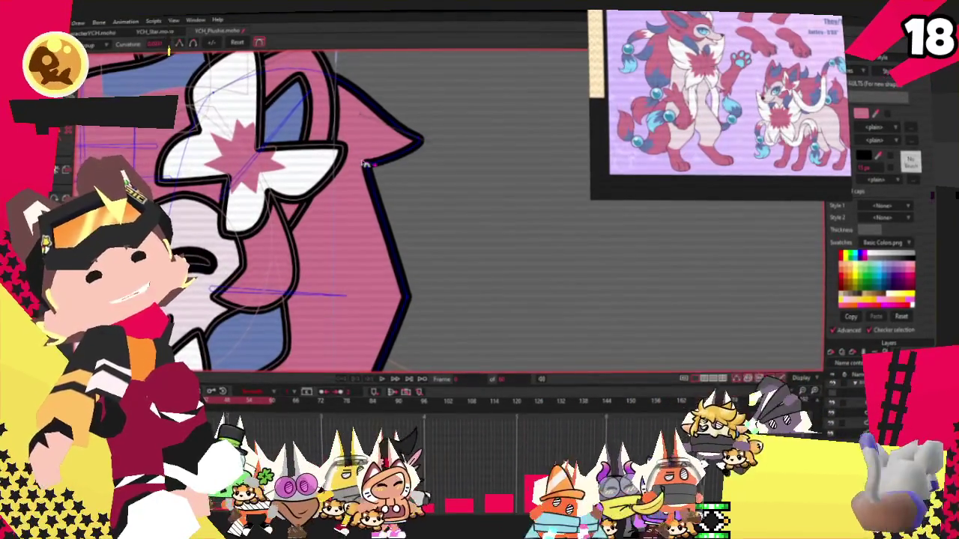
left_click_drag(363, 163, 439, 218)
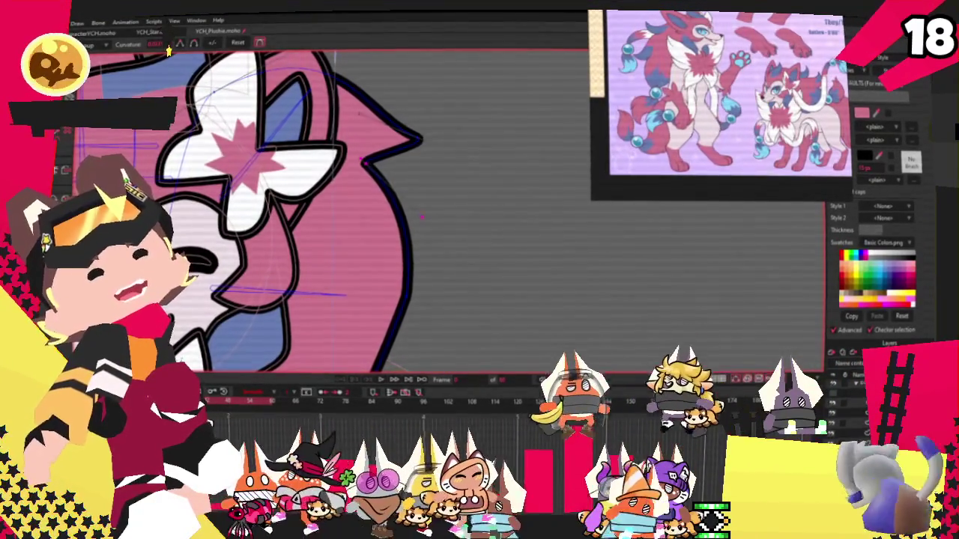
- Pull the pink shape's lower corner down and to the left
key("a")
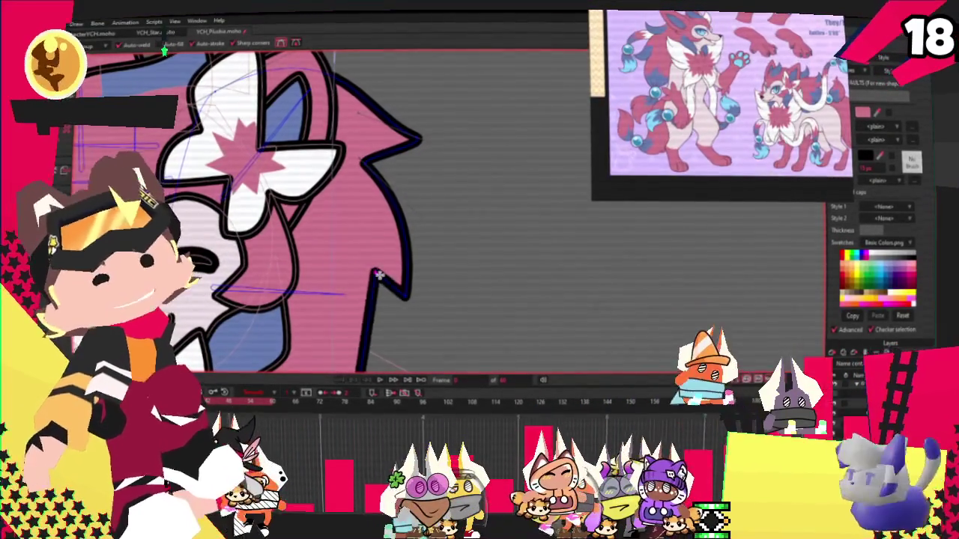
scroll(288, 154, "down", 5)
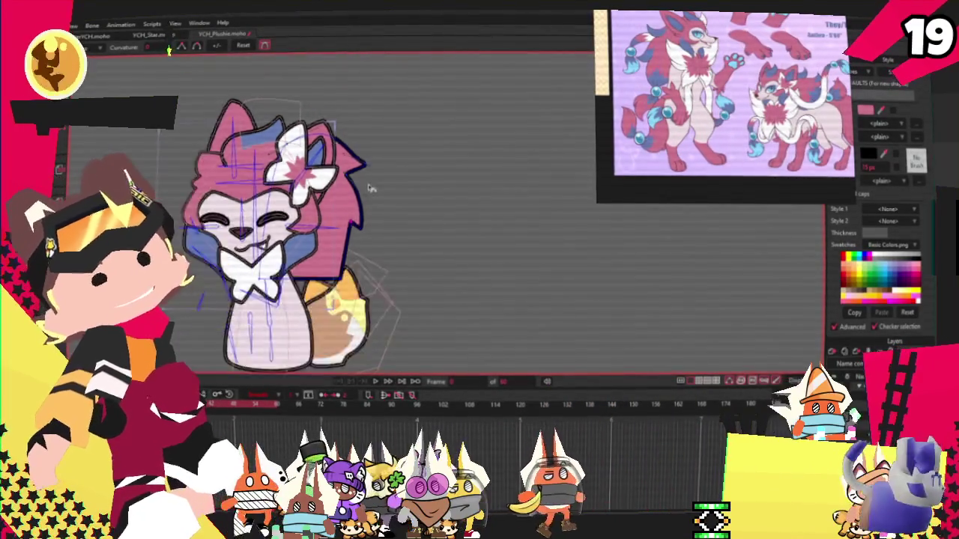
scroll(361, 214, "up", 3)
key("t")
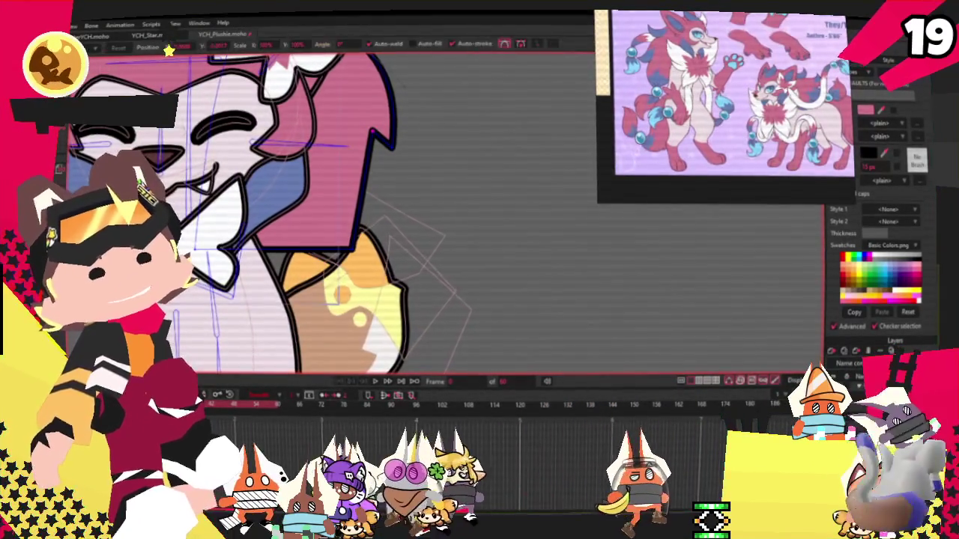
left_click_drag(316, 231, 300, 265)
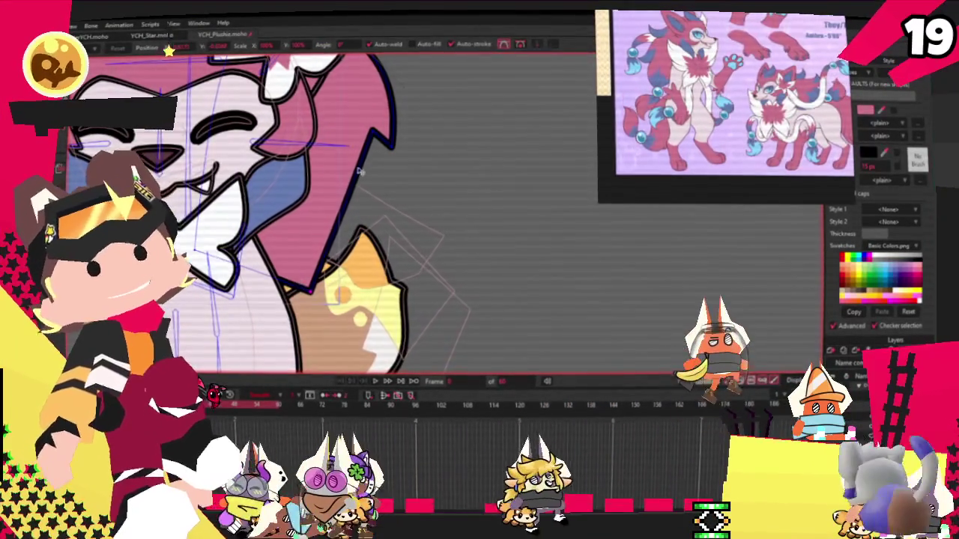
scroll(355, 178, "up", 2)
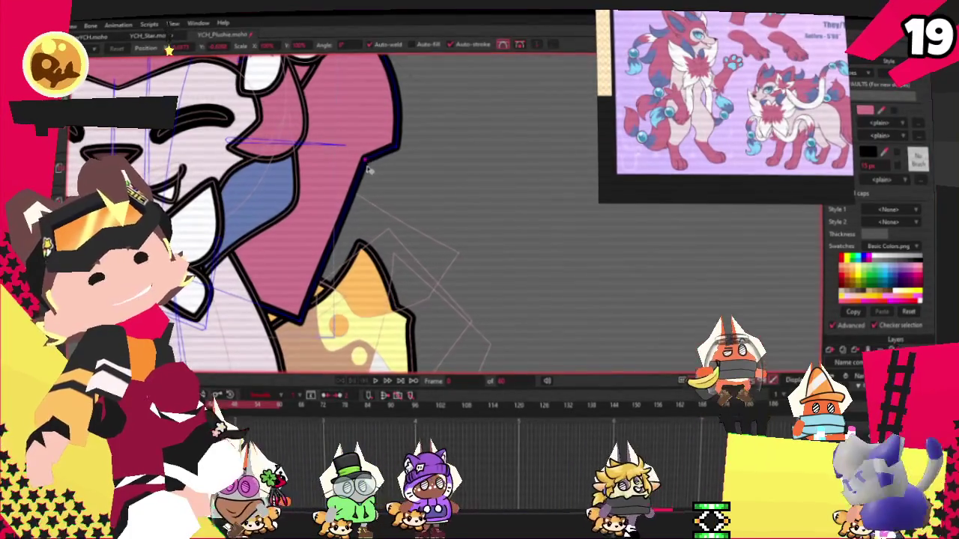
scroll(365, 159, "down", 3)
scroll(369, 201, "up", 3)
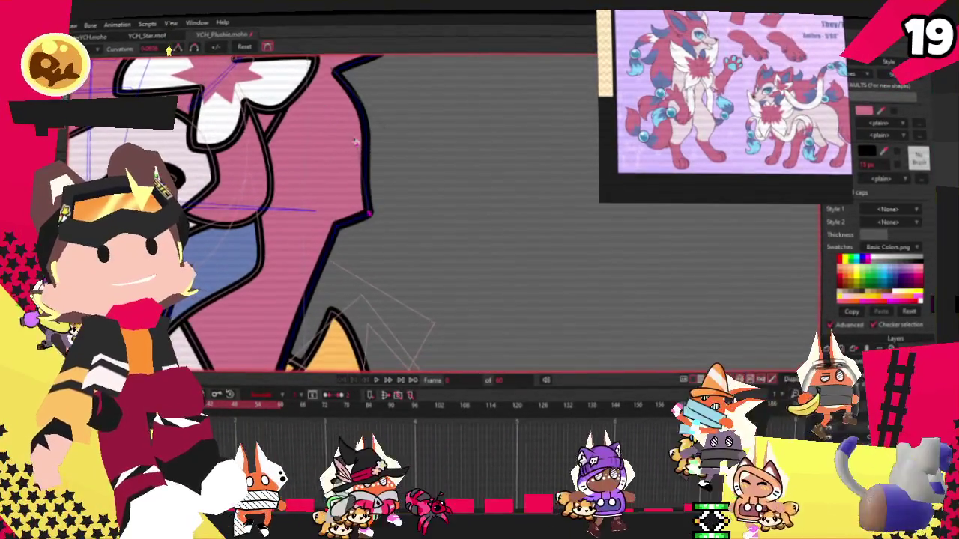
scroll(350, 229, "down", 2)
scroll(349, 233, "up", 2)
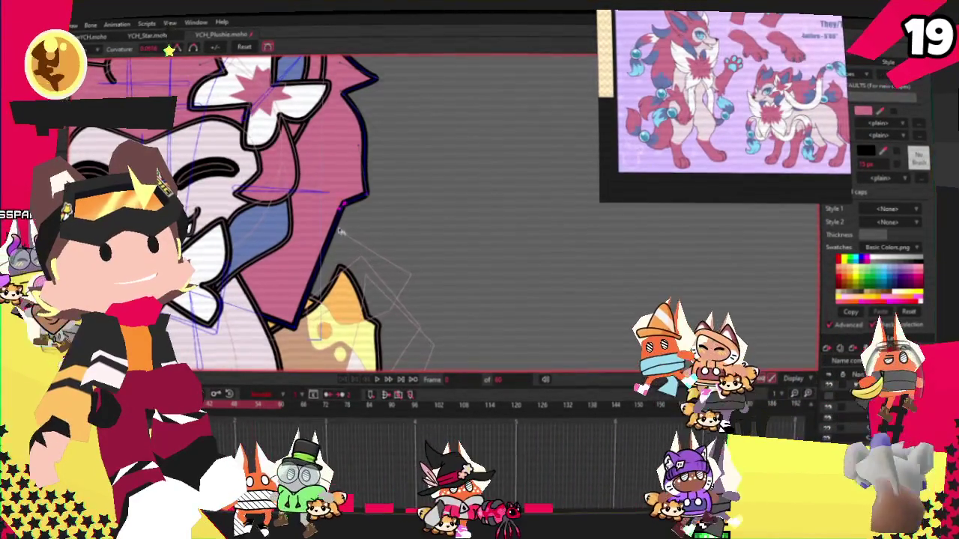
scroll(362, 303, "down", 3)
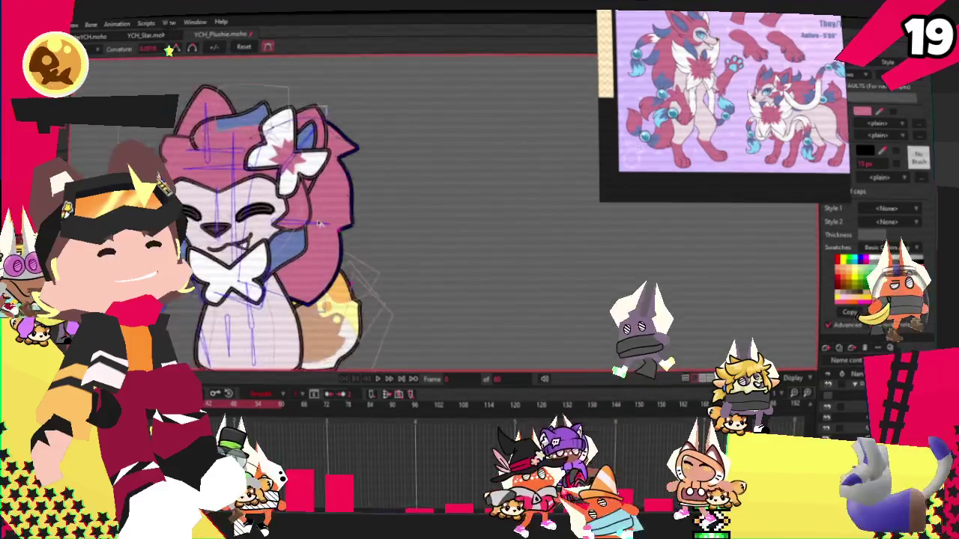
scroll(343, 160, "up", 3)
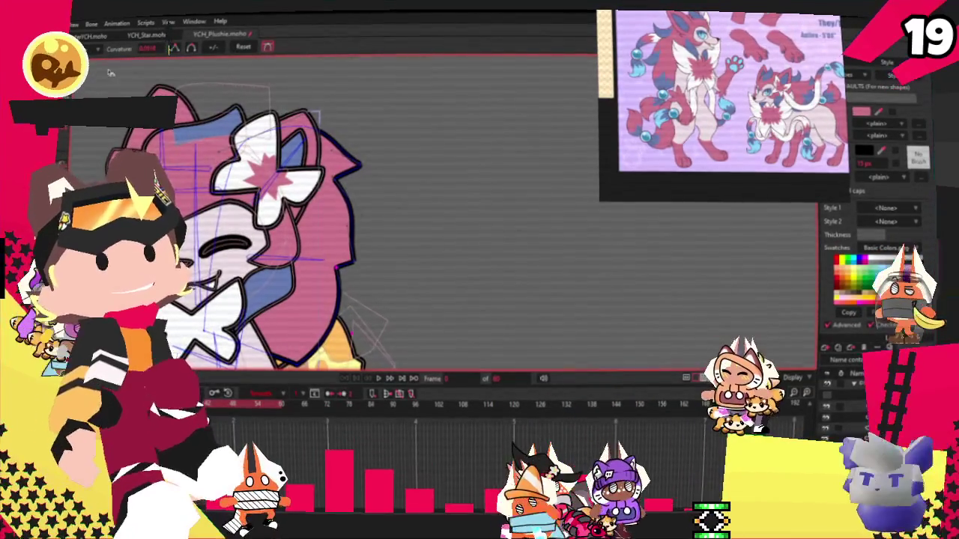
- Move the cheek's sharp point up and left, then check the fur outline
left_click_drag(362, 175, 354, 140)
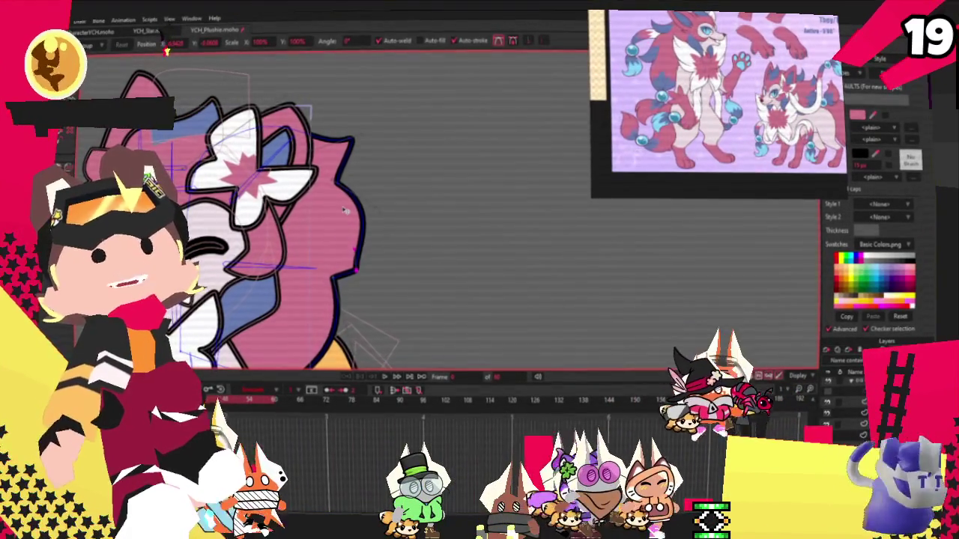
scroll(396, 172, "down", 2)
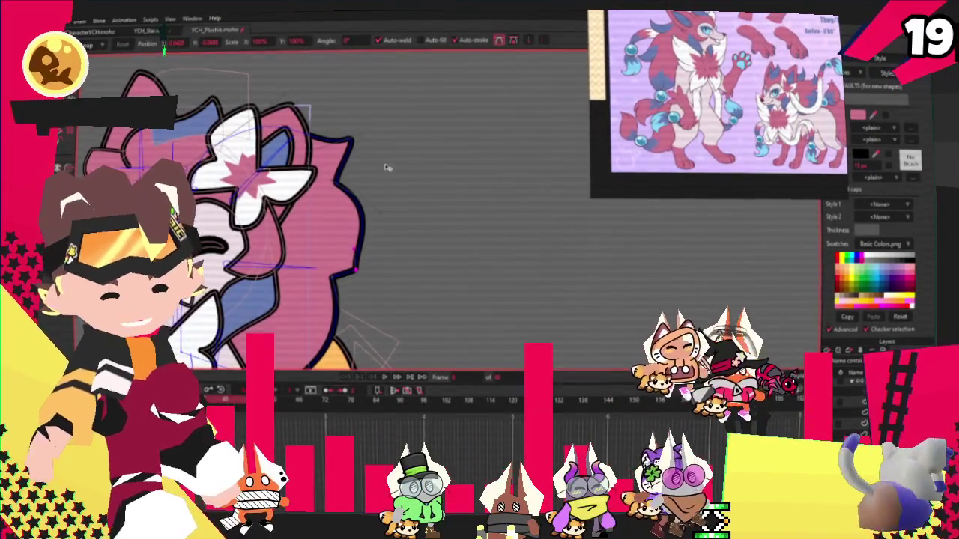
scroll(389, 183, "down", 3)
scroll(378, 217, "up", 4)
scroll(367, 243, "up", 2)
scroll(366, 243, "down", 4)
scroll(366, 243, "up", 3)
- Draw a blue-filled rectangle and send it behind the fox's head so it shows in the ear
key("r")
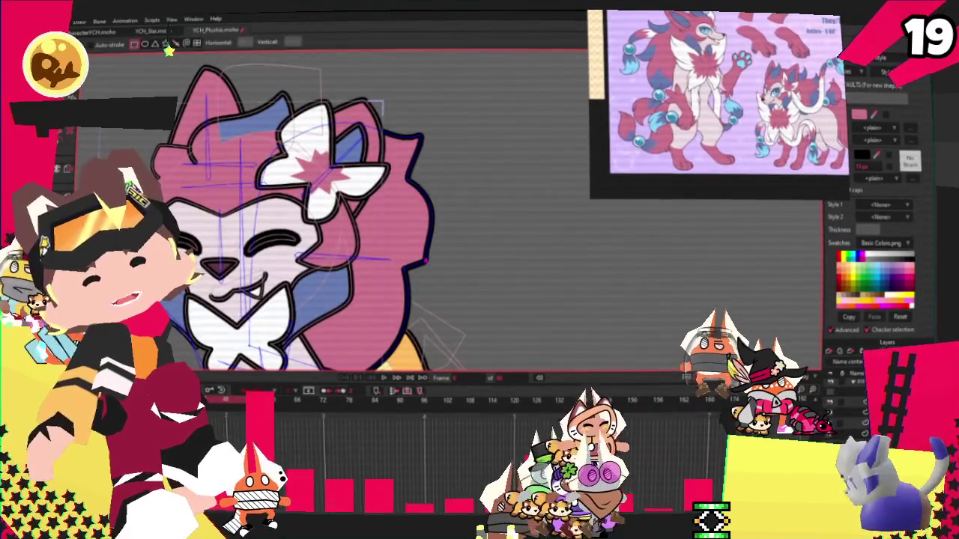
scroll(355, 112, "up", 2)
scroll(356, 113, "up", 2)
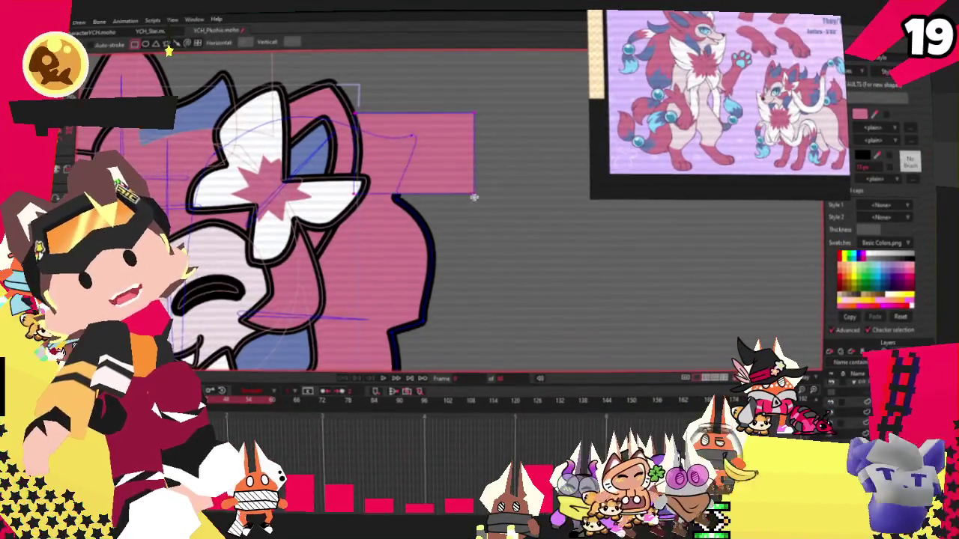
left_click(169, 46)
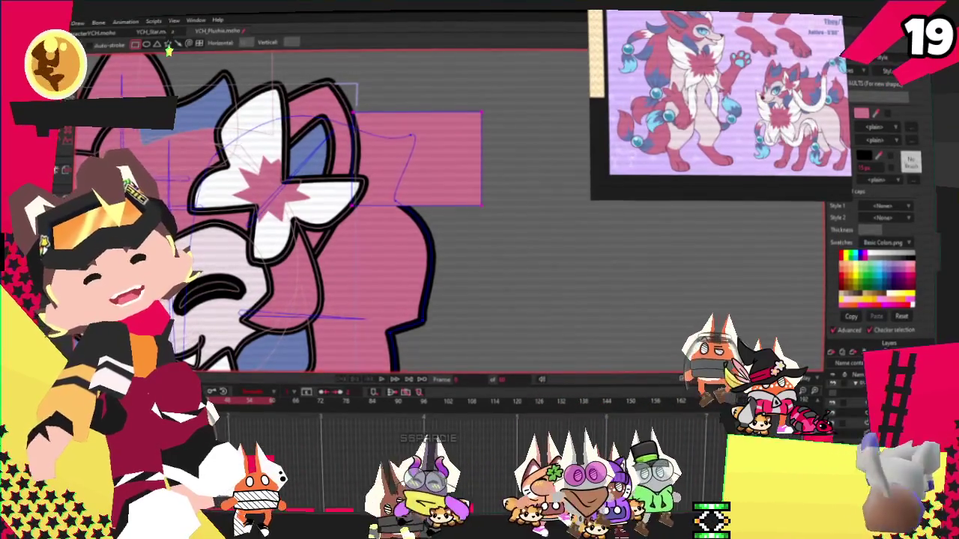
left_click(407, 155)
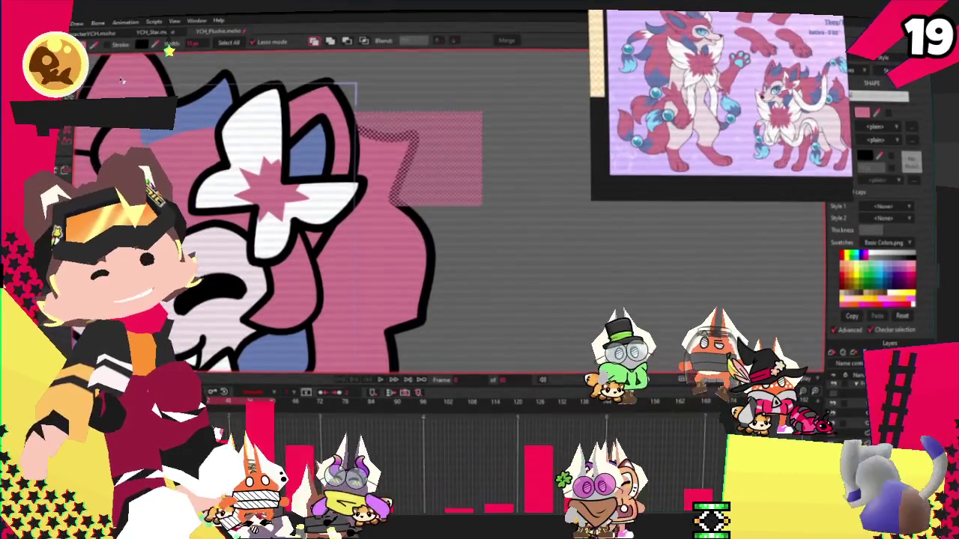
left_click(362, 41)
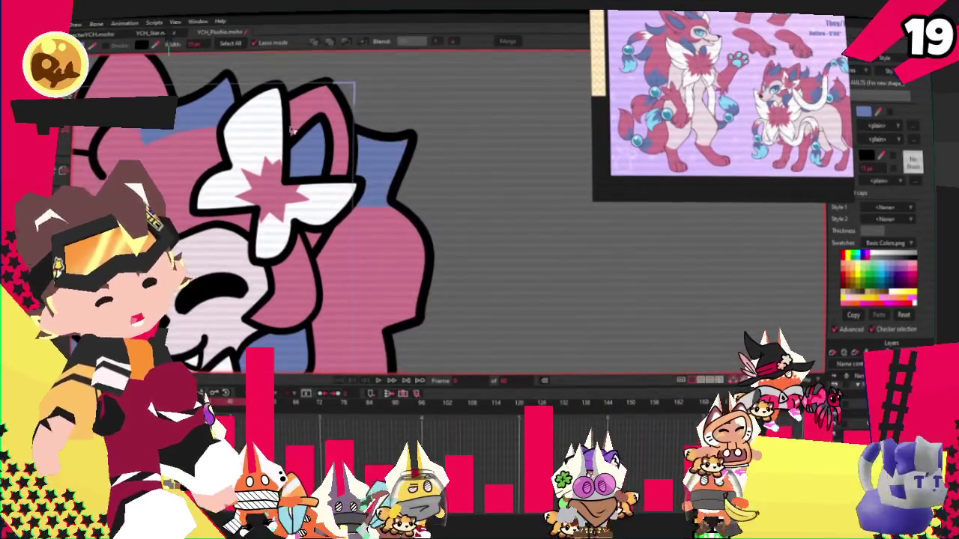
key("t")
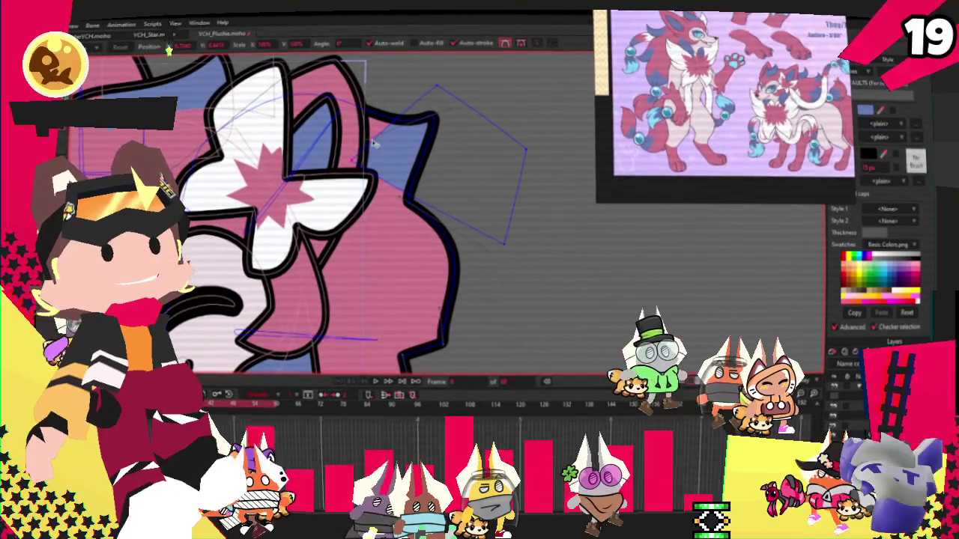
scroll(506, 169, "down", 2)
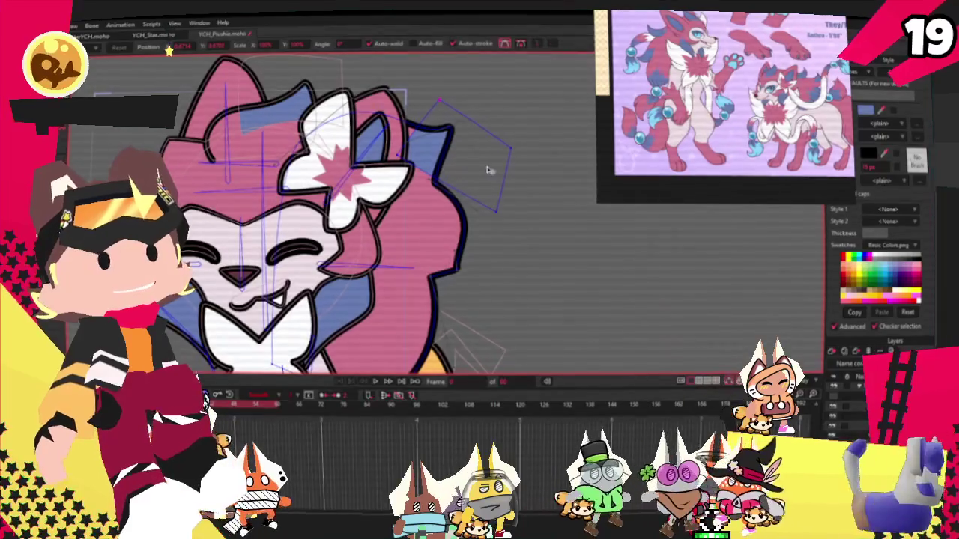
left_click(457, 276)
scroll(462, 266, "up", 2)
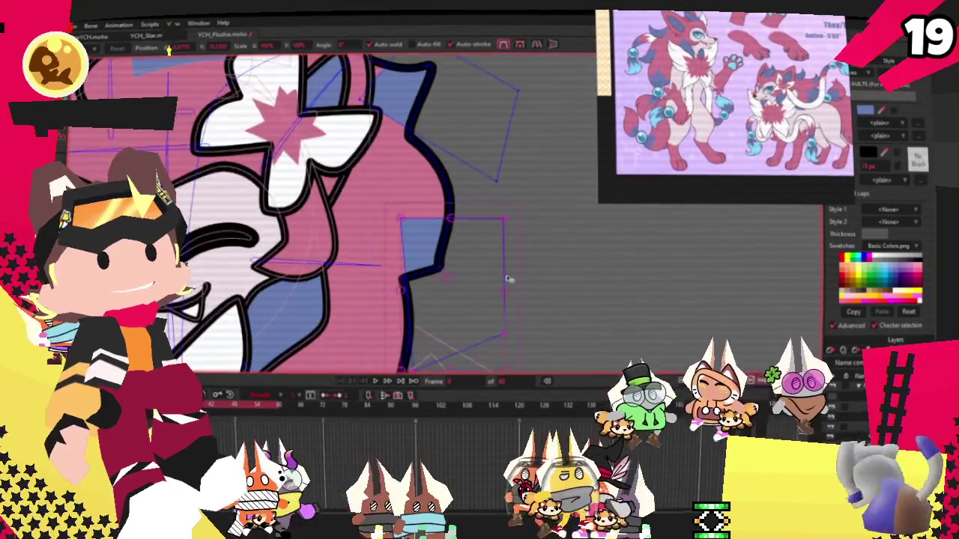
scroll(522, 271, "down", 2)
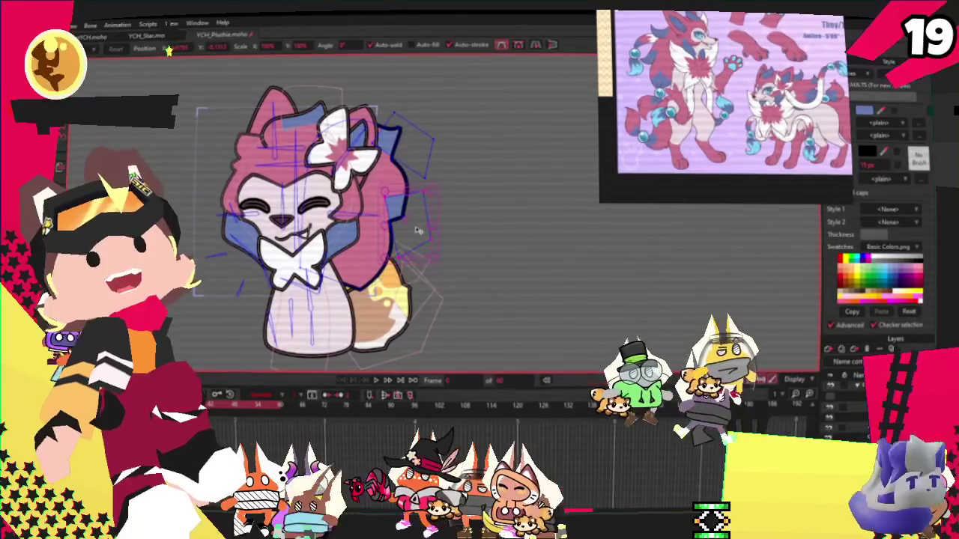
scroll(418, 230, "up", 2)
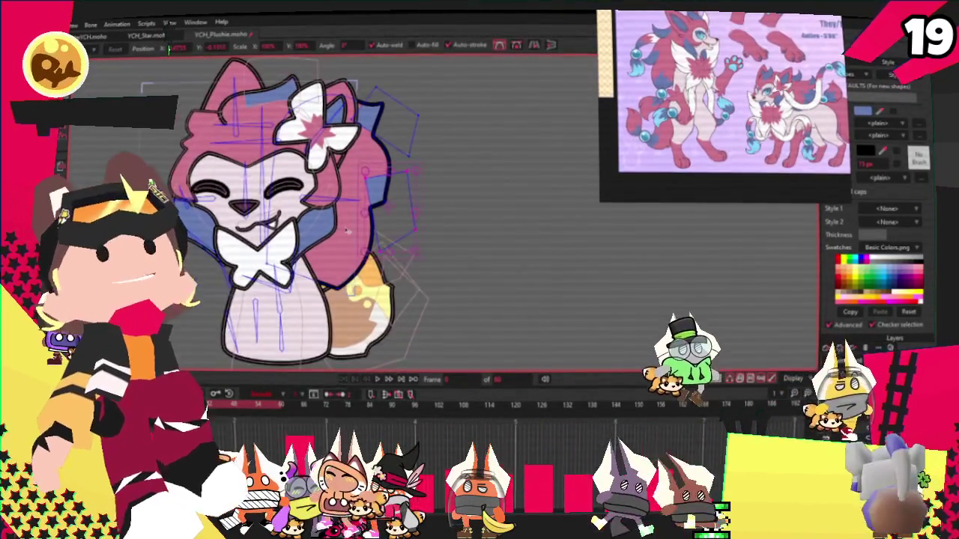
scroll(411, 188, "up", 1)
scroll(410, 187, "up", 1)
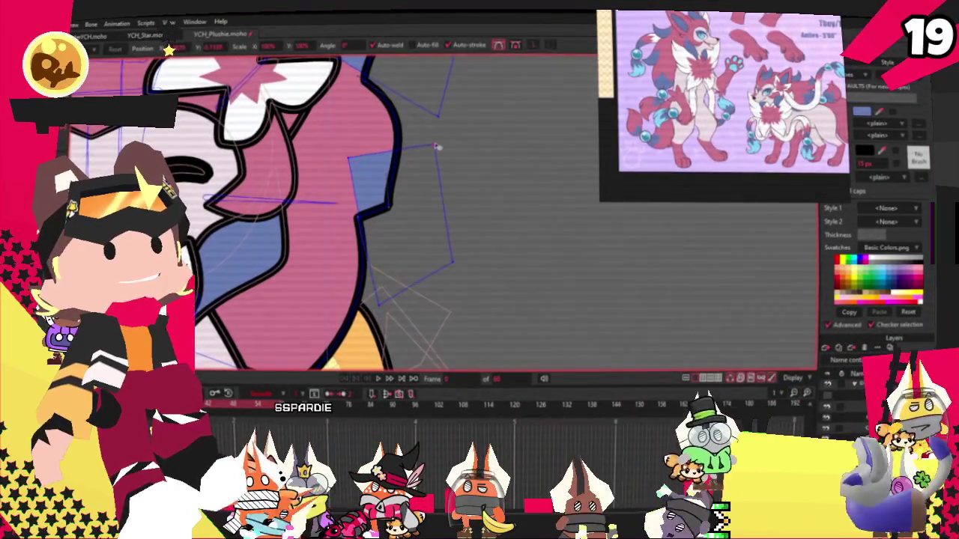
left_click_drag(440, 175, 347, 169)
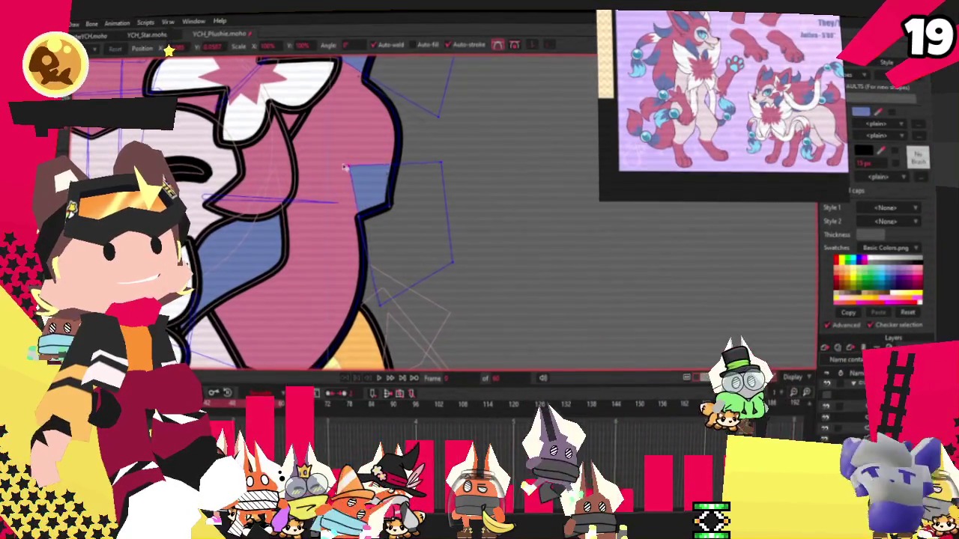
scroll(376, 160, "down", 5)
scroll(359, 192, "up", 4)
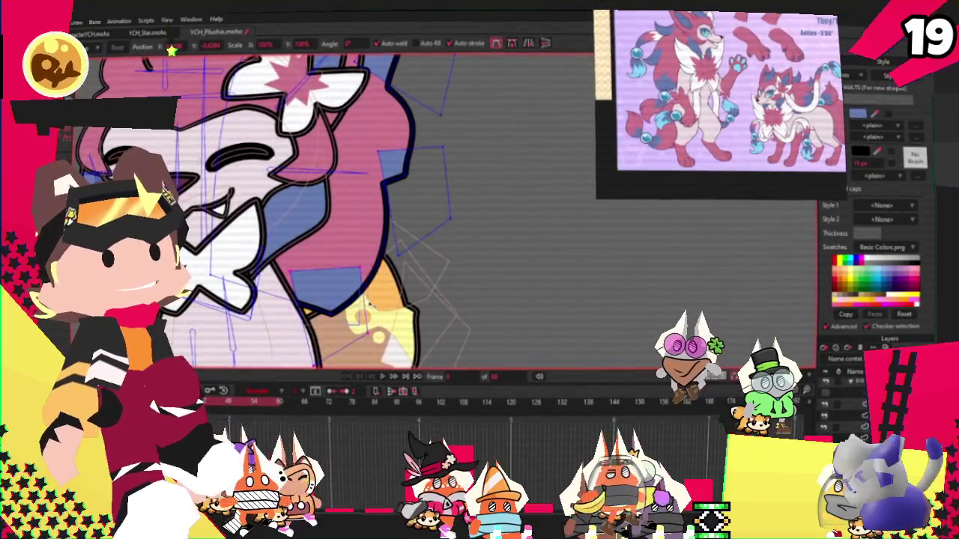
- Add points along the blue patch's edge to give it a zigzag outline
key("a")
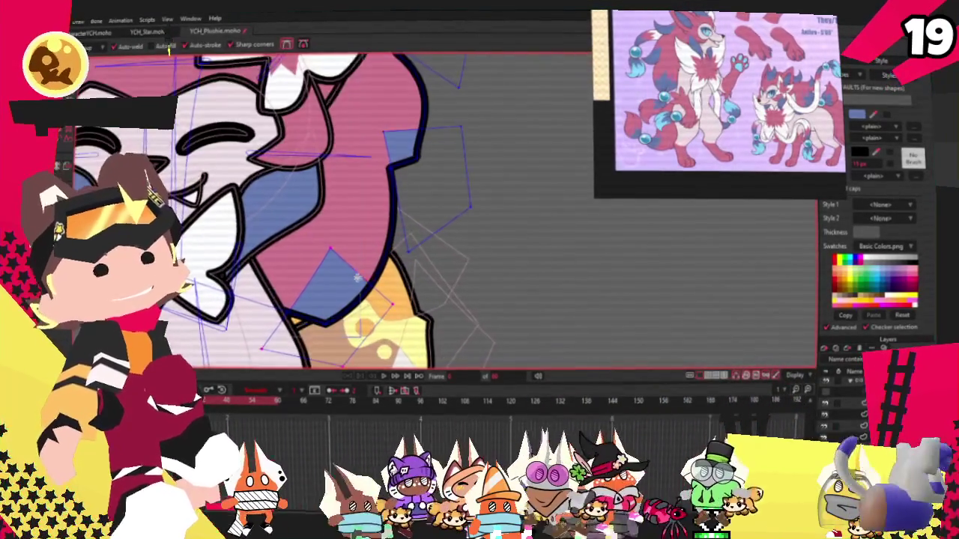
scroll(345, 266, "up", 3)
scroll(360, 265, "up", 2)
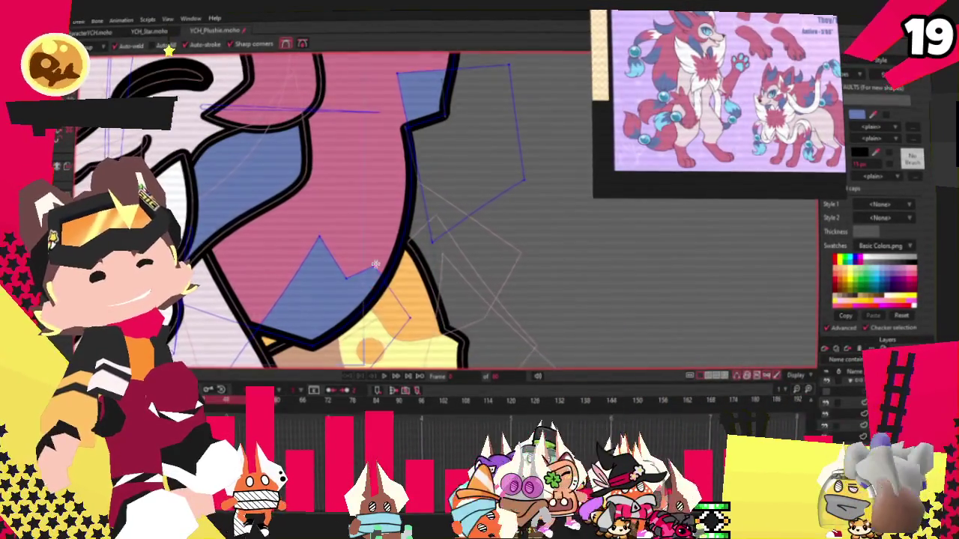
left_click_drag(306, 259, 236, 276)
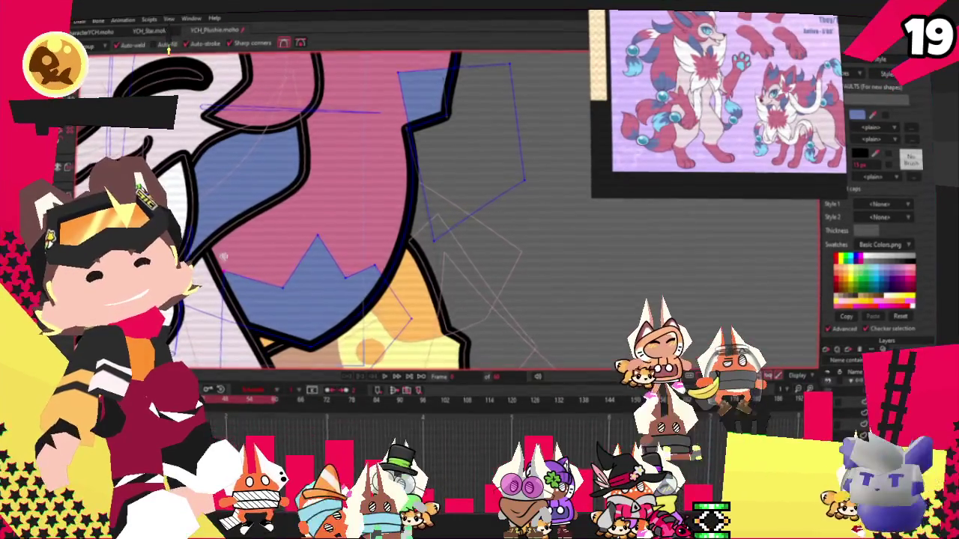
scroll(353, 170, "down", 5)
scroll(353, 171, "up", 1)
scroll(352, 170, "up", 1)
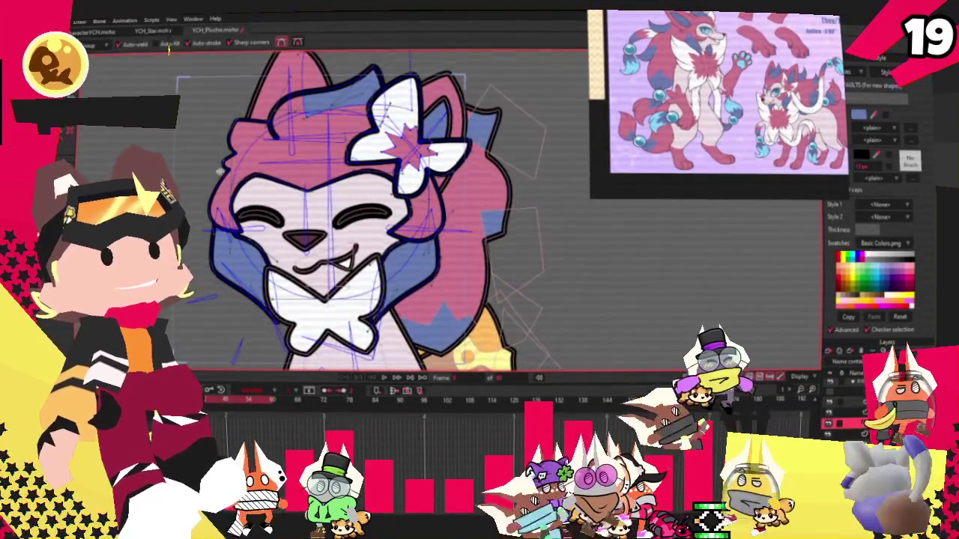
scroll(219, 172, "up", 2)
- Zoom around the blue fur patch to check its new jagged edge
key("t")
scroll(209, 247, "up", 2)
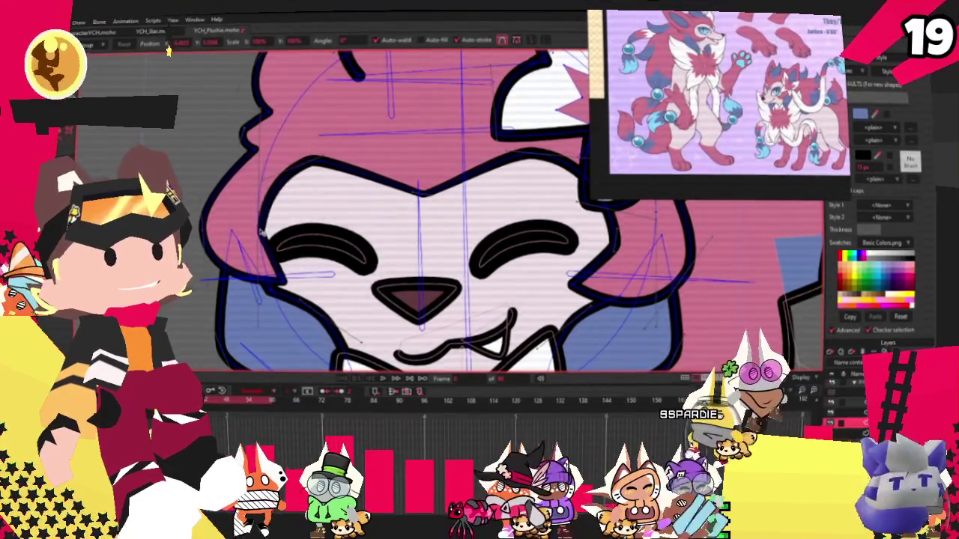
scroll(419, 225, "down", 3)
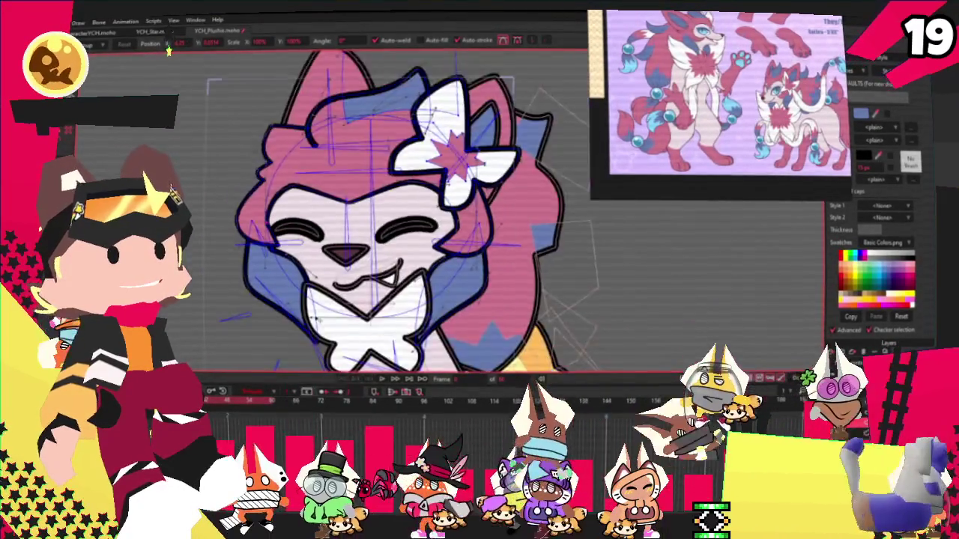
scroll(307, 296, "up", 2)
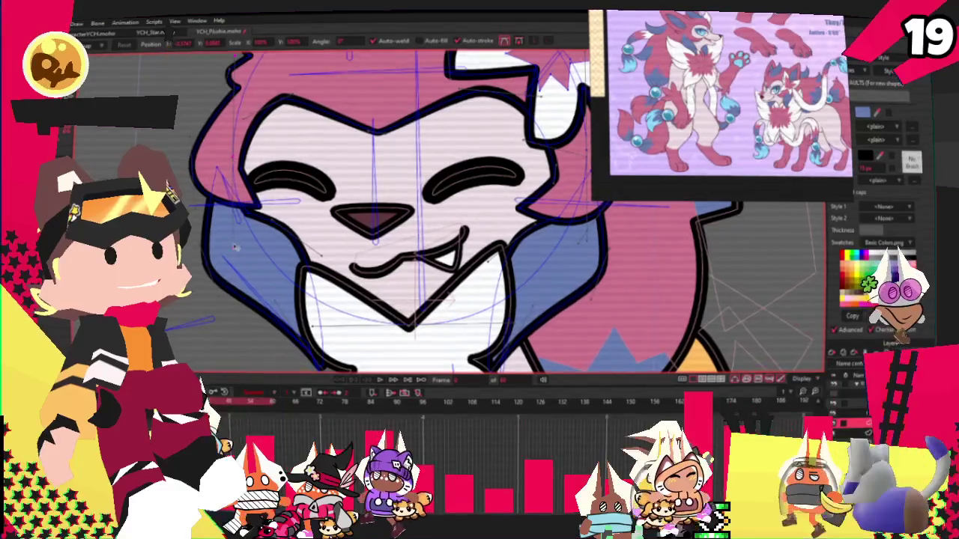
scroll(237, 245, "down", 4)
scroll(291, 159, "up", 2)
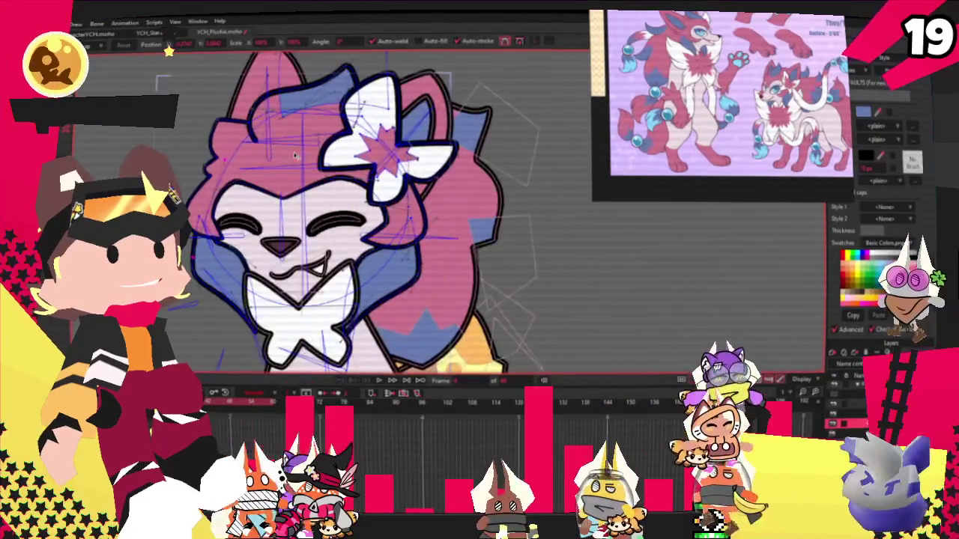
scroll(291, 159, "down", 2)
scroll(418, 106, "up", 2)
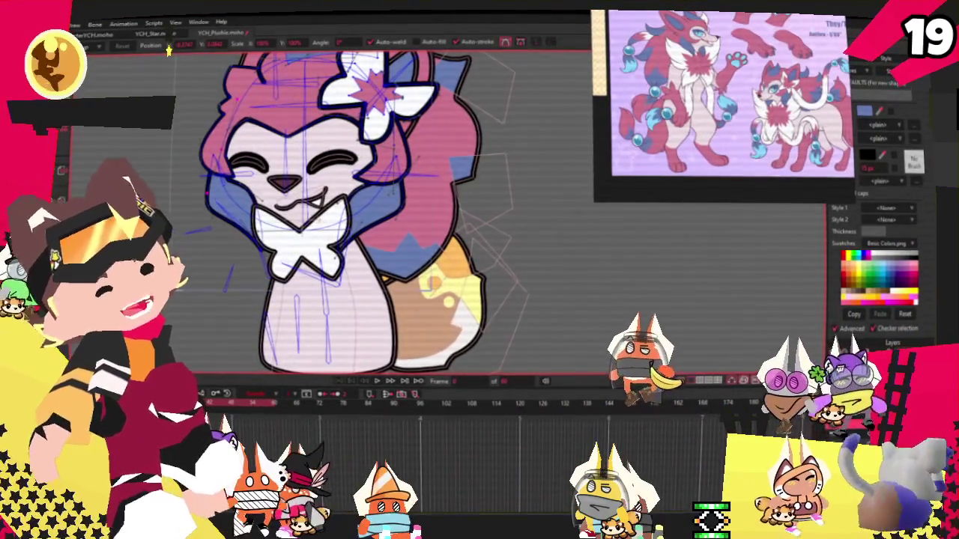
scroll(373, 115, "down", 2)
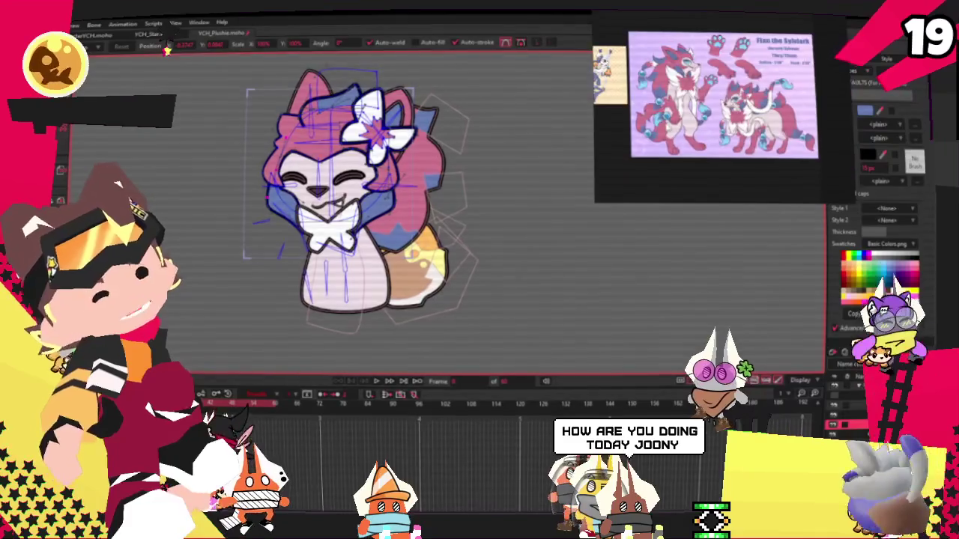
scroll(401, 281, "up", 2)
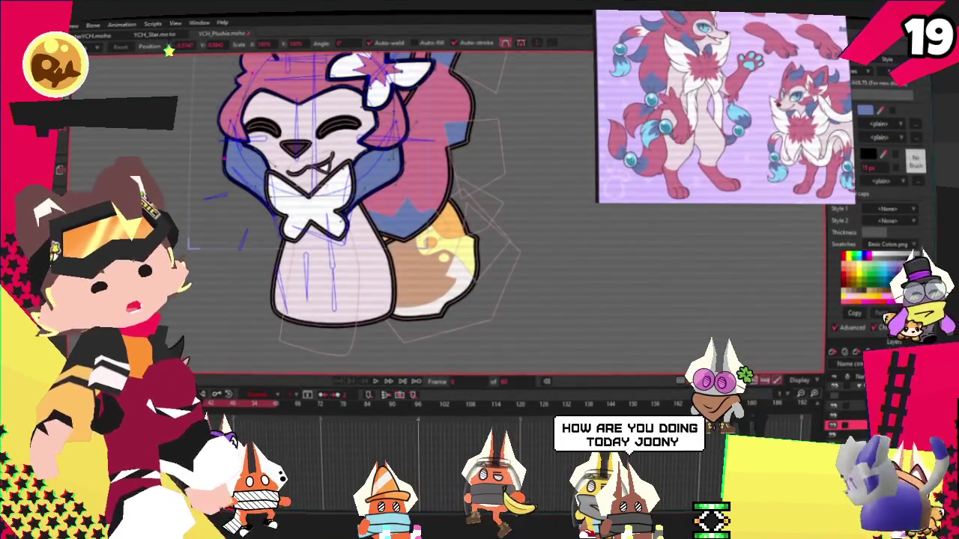
scroll(322, 209, "up", 2)
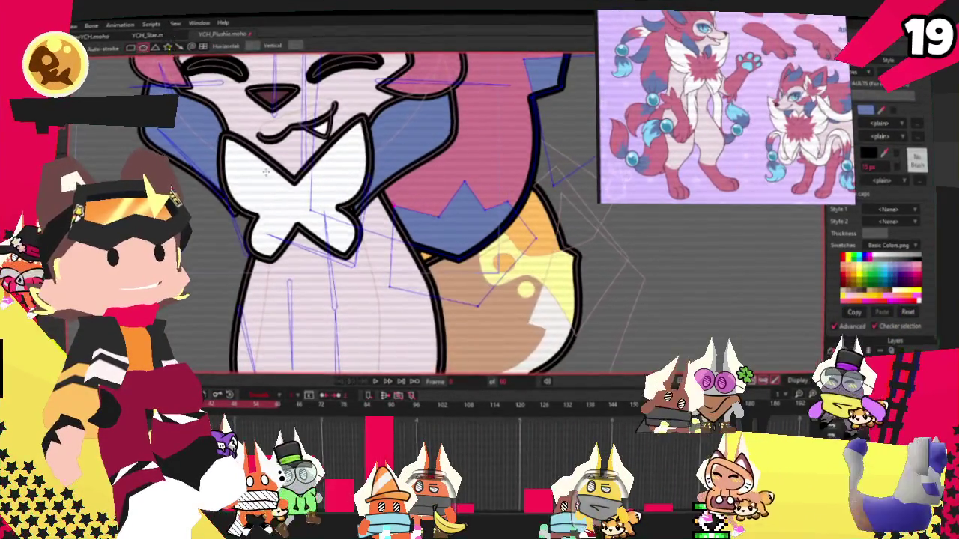
scroll(425, 288, "up", 2)
- Draw a circle where the tail meets the body and fill it light blue
left_click_drag(466, 267, 527, 321)
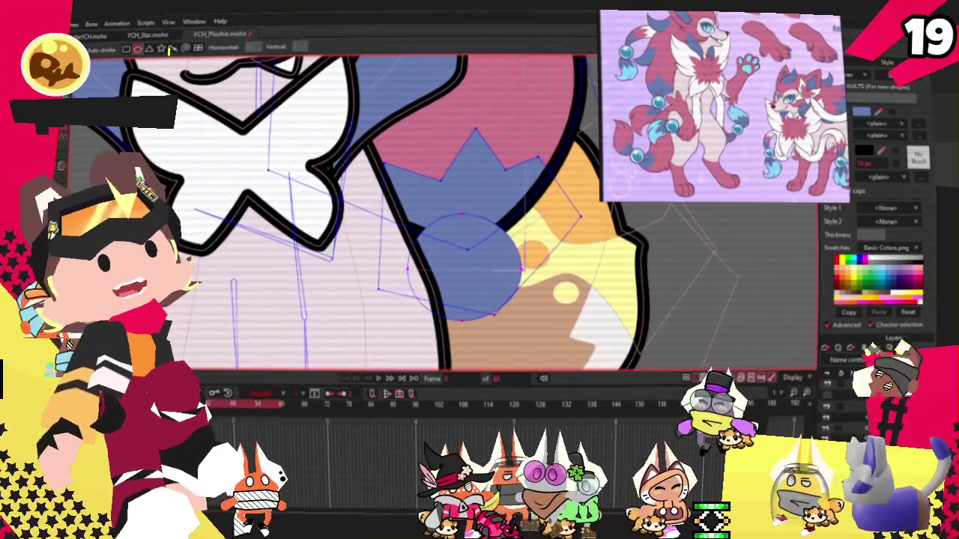
key("q")
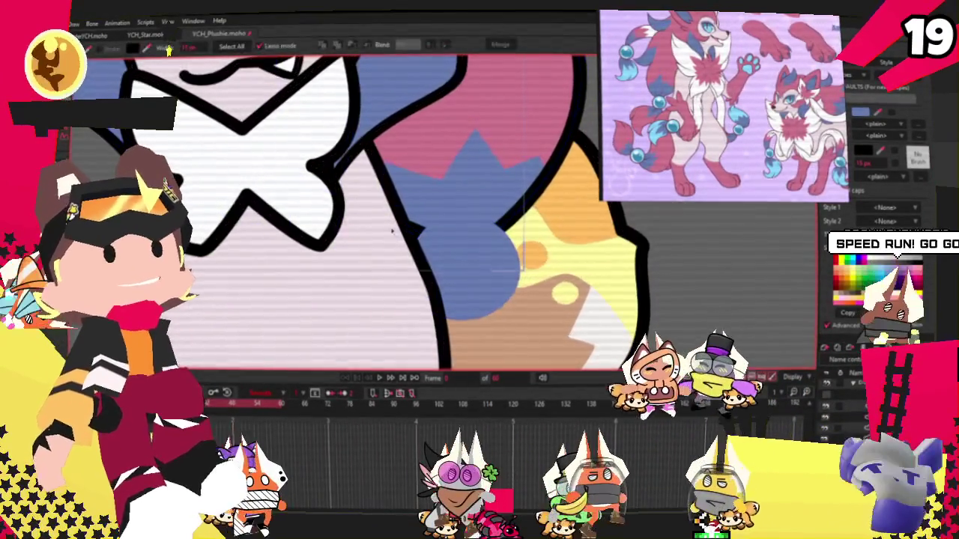
left_click(457, 259)
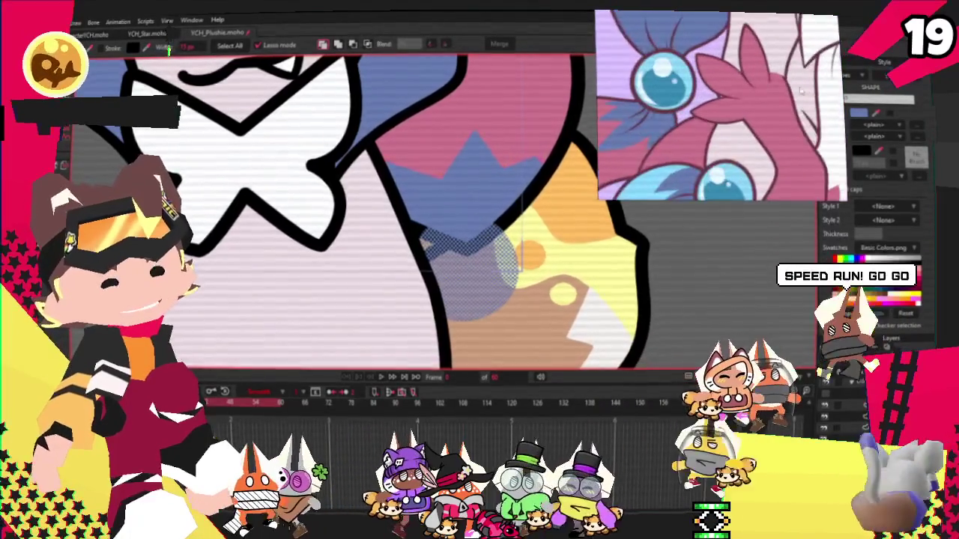
left_click(875, 296)
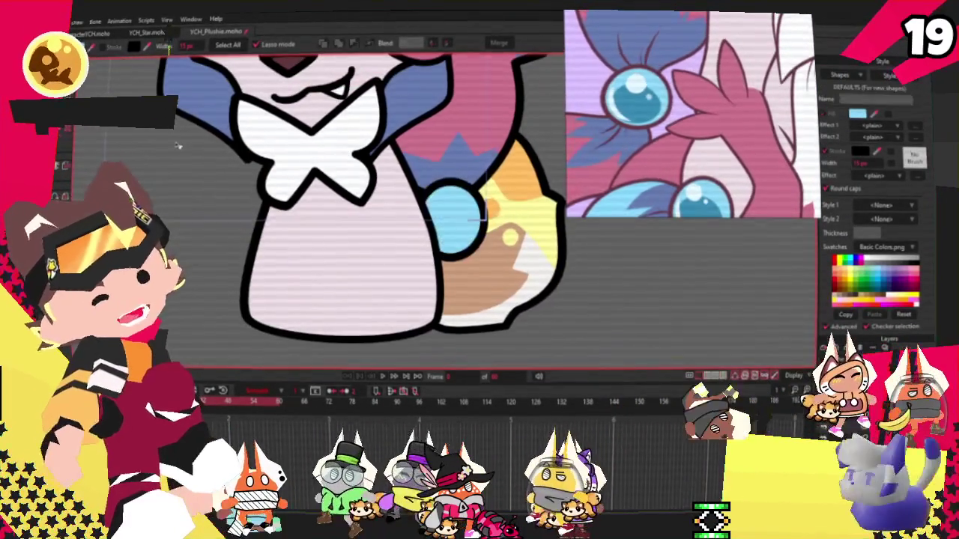
- Select the blue circle and pan the view to centre it
key("r")
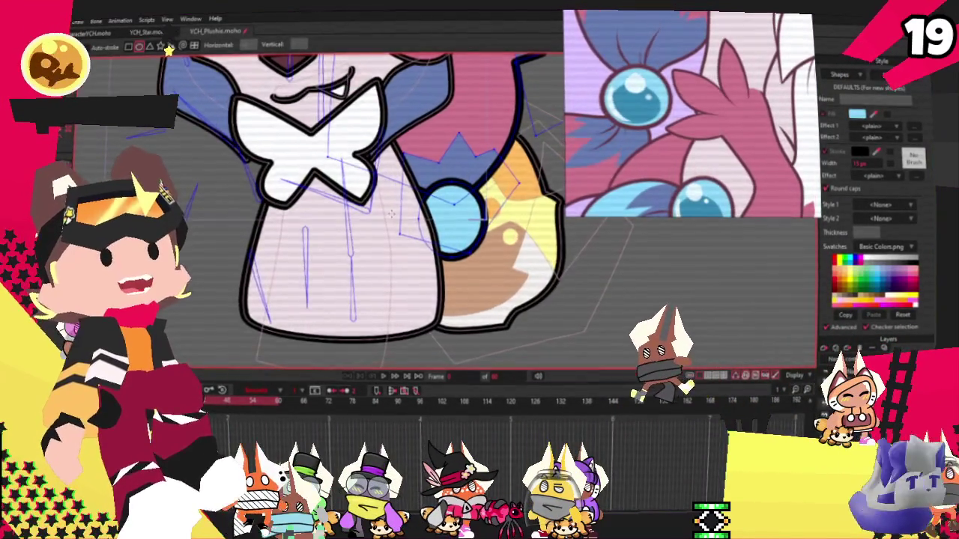
scroll(450, 202, "up", 3)
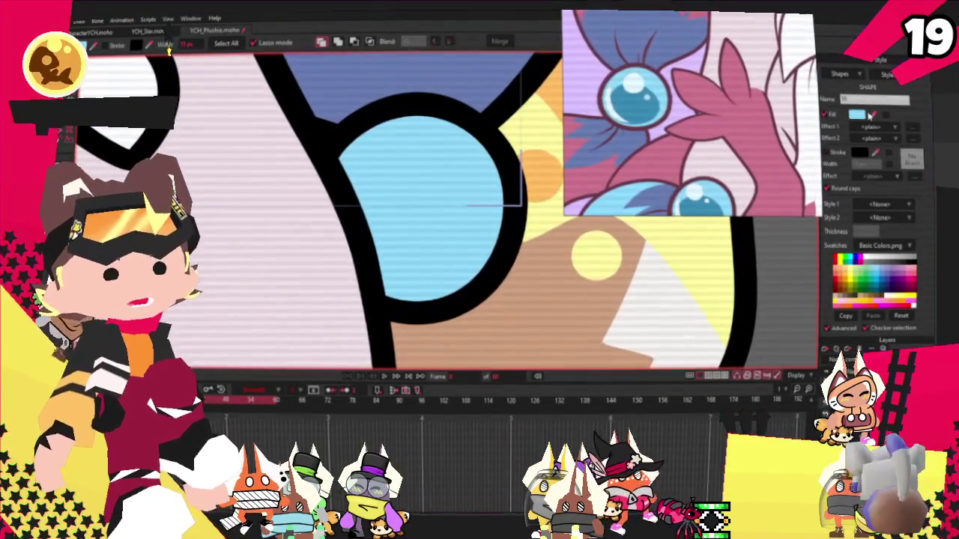
scroll(450, 202, "down", 2)
scroll(450, 202, "down", 2)
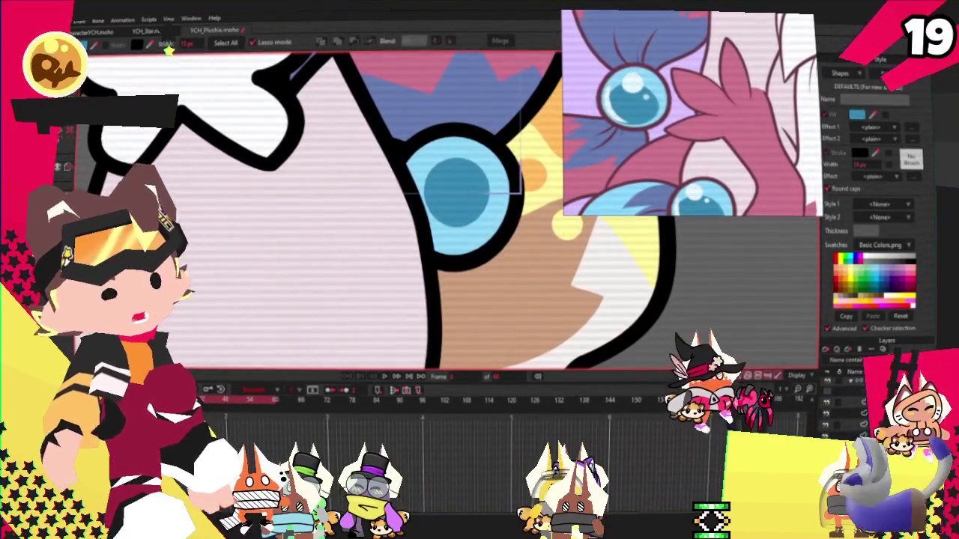
scroll(370, 193, "up", 2)
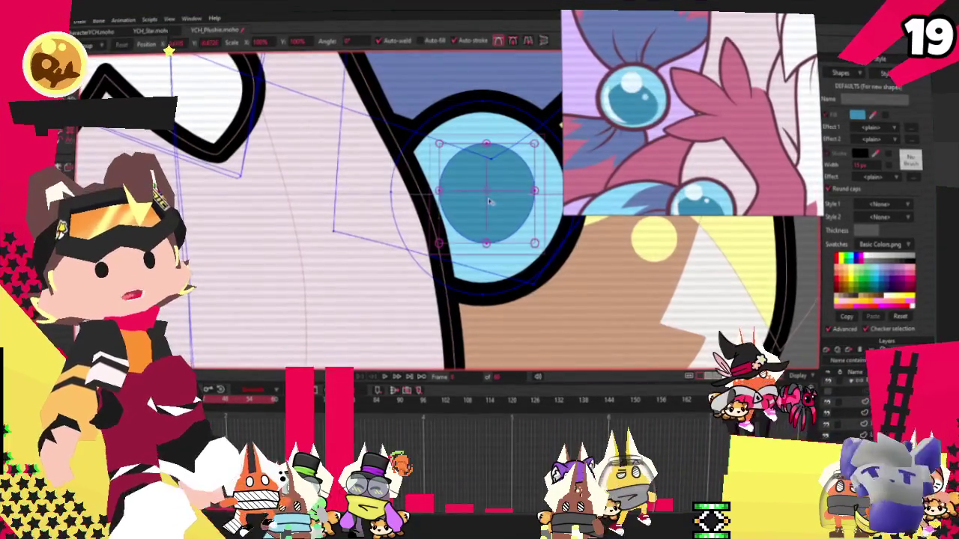
left_click(499, 218)
scroll(292, 160, "down", 5)
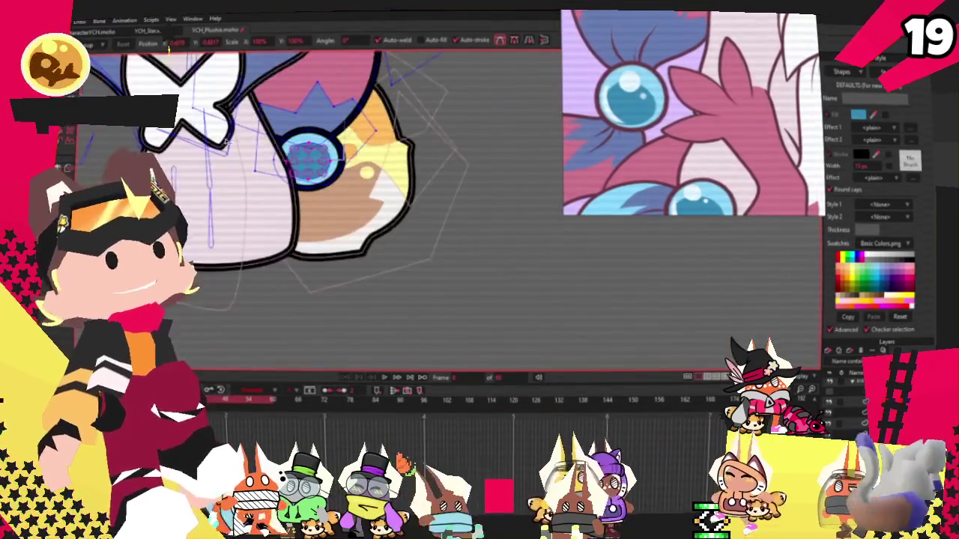
scroll(387, 215, "up", 2)
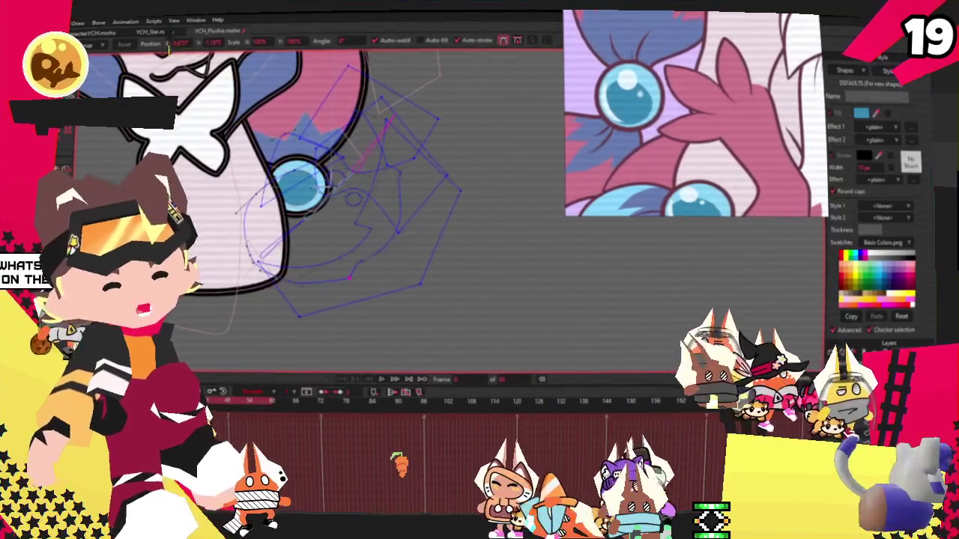
left_click_drag(315, 240, 352, 236)
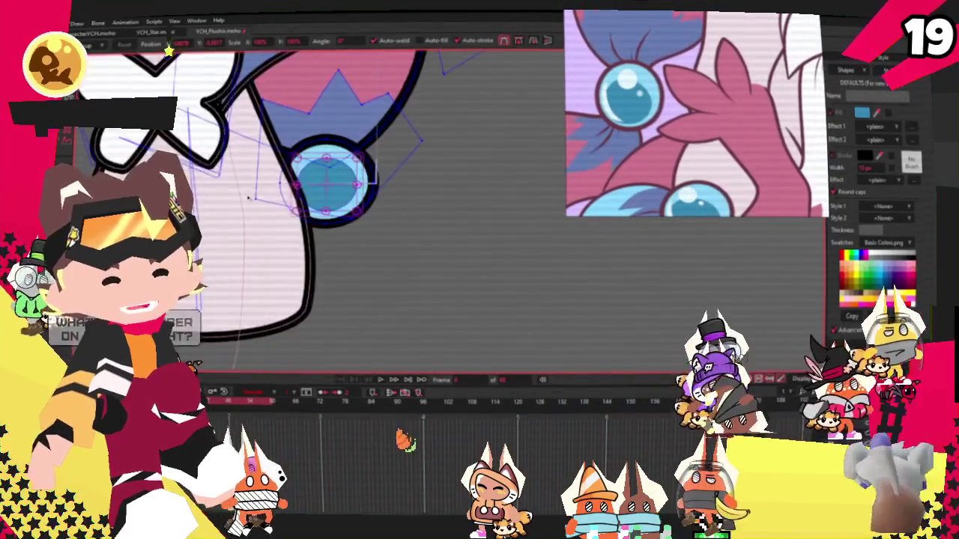
key("r")
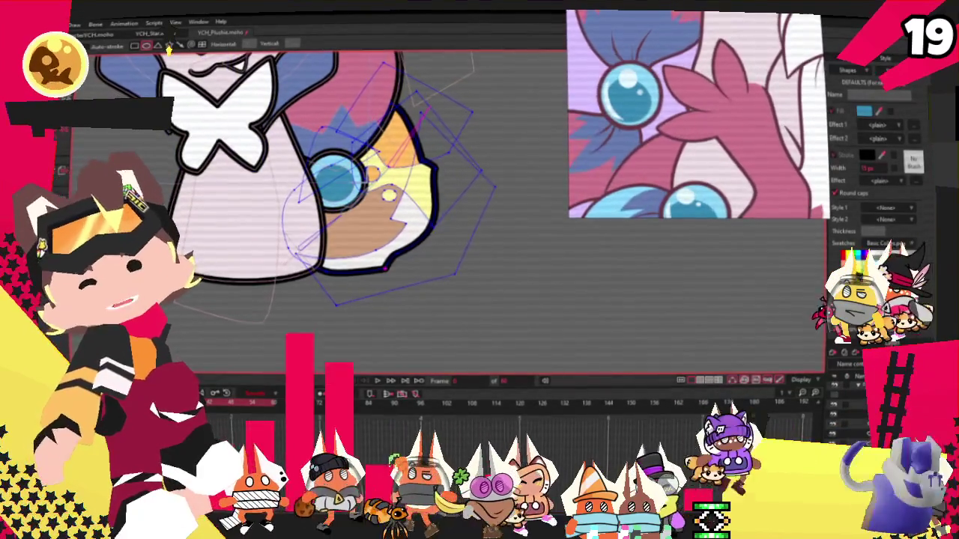
- Change the brown tail patch's fill to pink to match the surrounding fur
key("g")
scroll(367, 295, "up", 3)
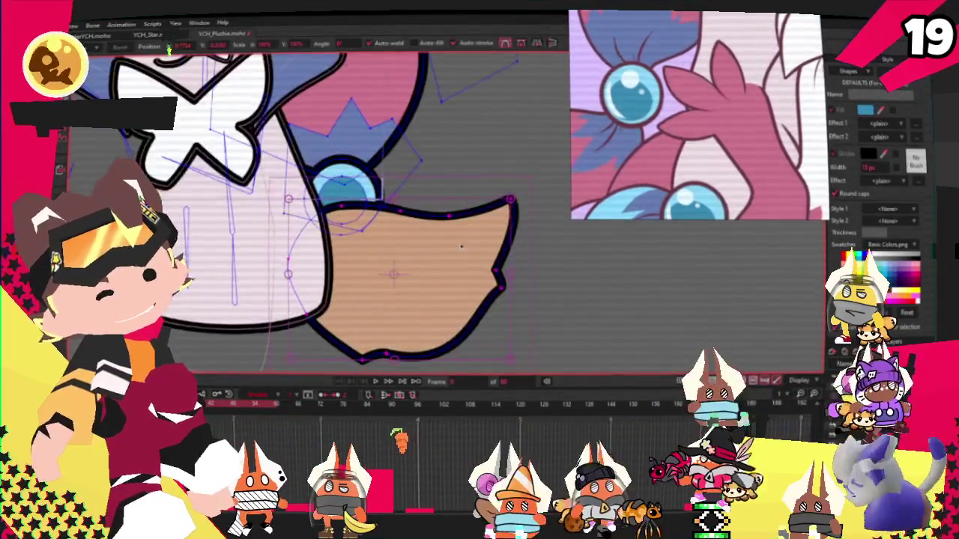
key("q")
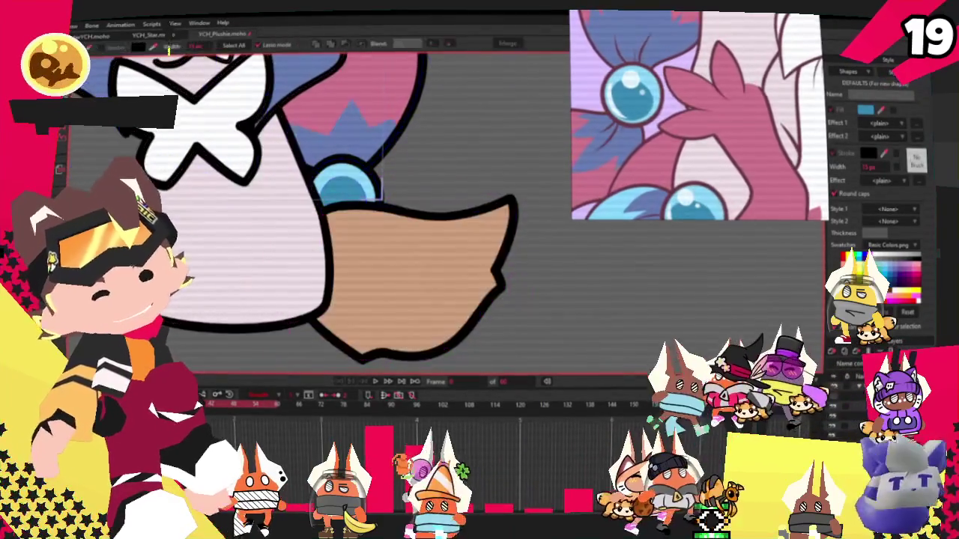
left_click(385, 267)
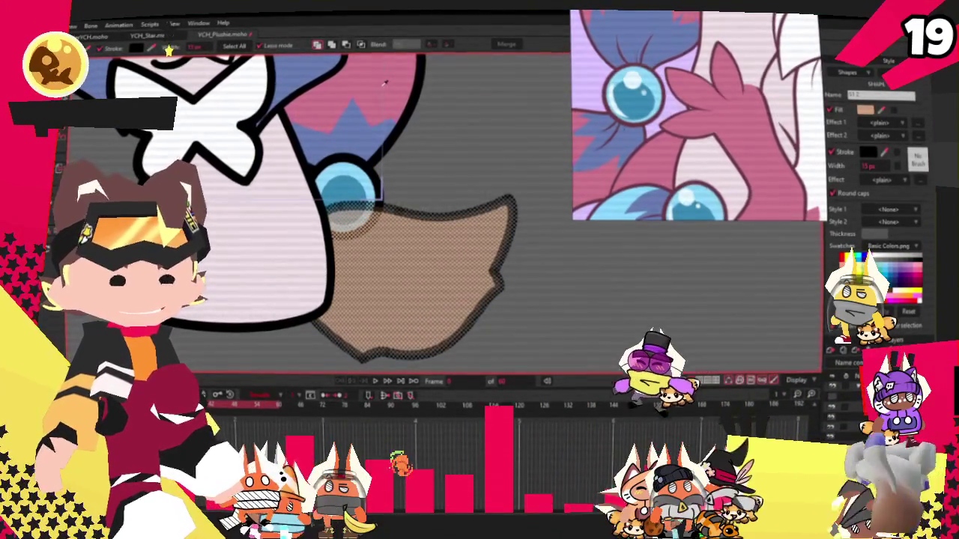
left_click(475, 131)
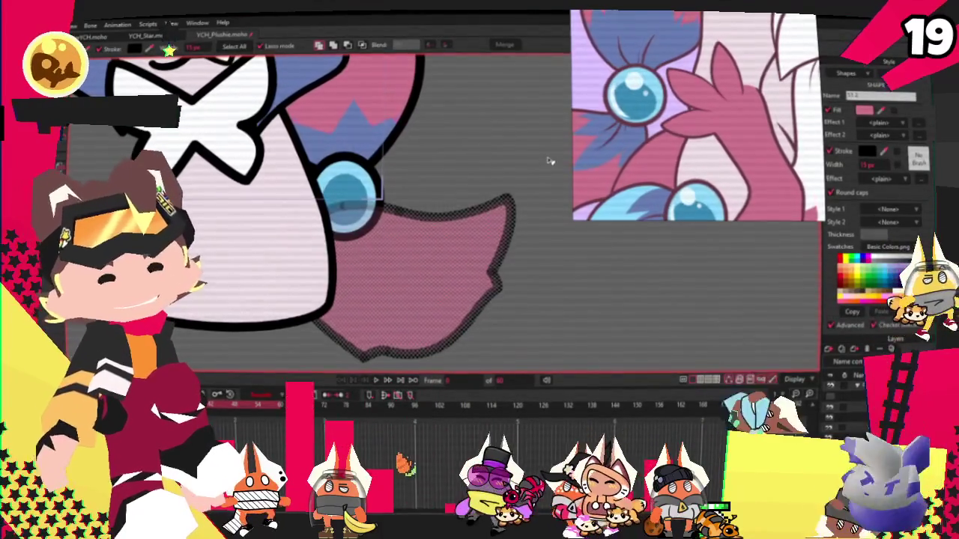
- Pull the tail's upper outline into a dip, lower its right spike tip, and raise its lower-left corner
key("t")
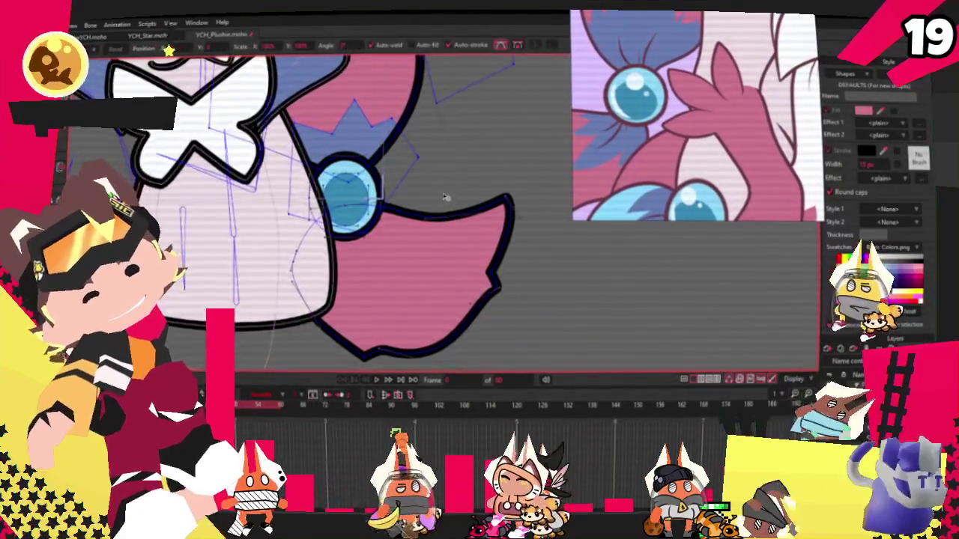
scroll(438, 197, "up", 2)
scroll(359, 210, "down", 3)
scroll(271, 219, "up", 2)
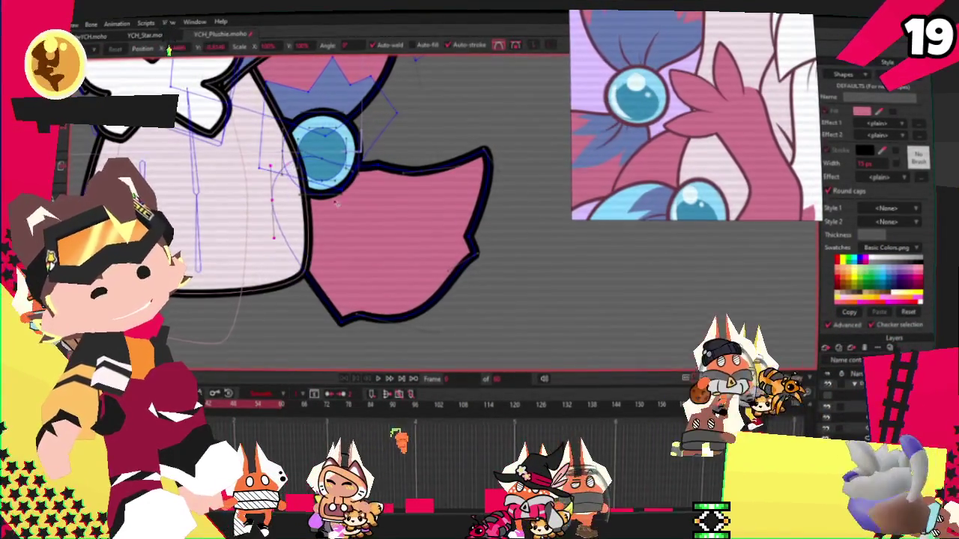
left_click_drag(424, 165, 422, 215)
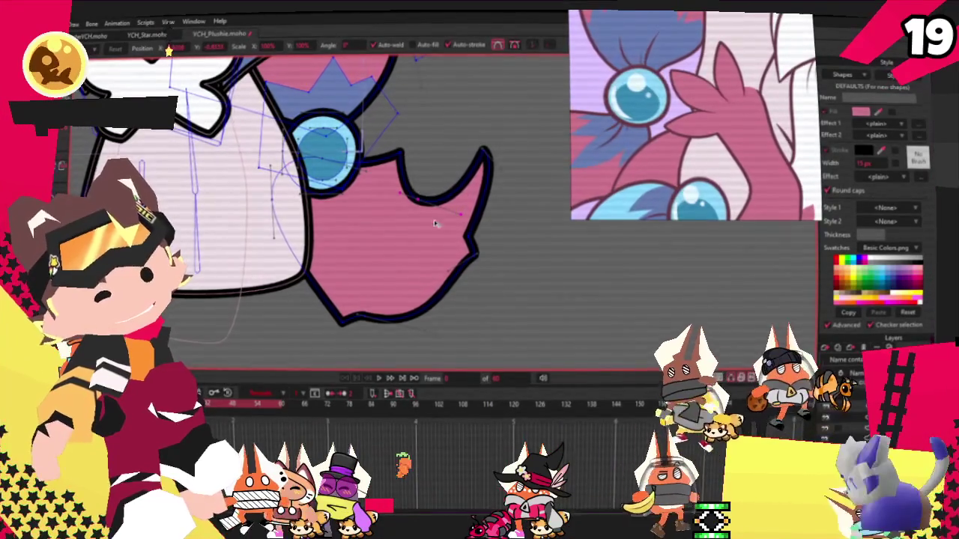
left_click_drag(468, 236, 433, 262)
mouse_move(487, 149)
left_mouse_down()
mouse_move(491, 210)
mouse_move(476, 221)
left_mouse_up()
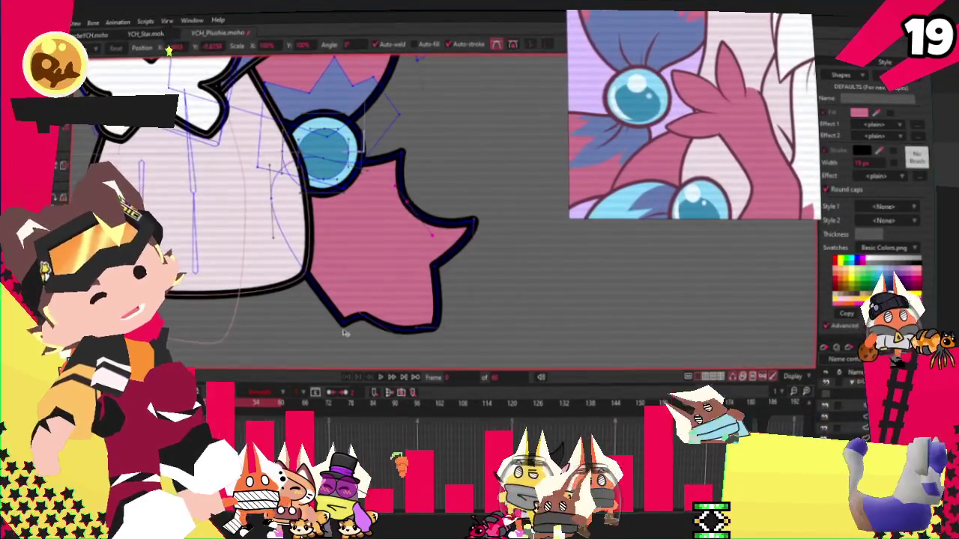
left_click_drag(315, 324, 330, 285)
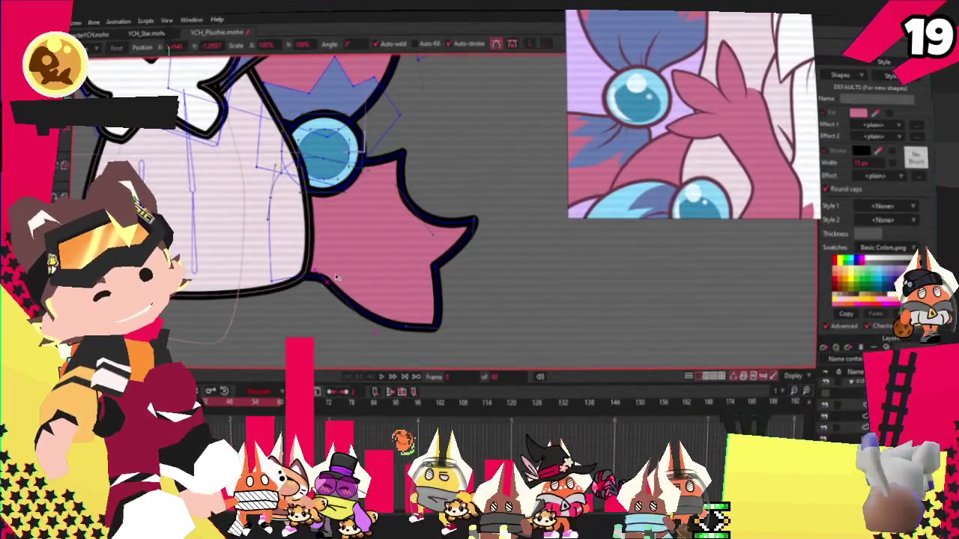
left_click_drag(402, 147, 360, 152)
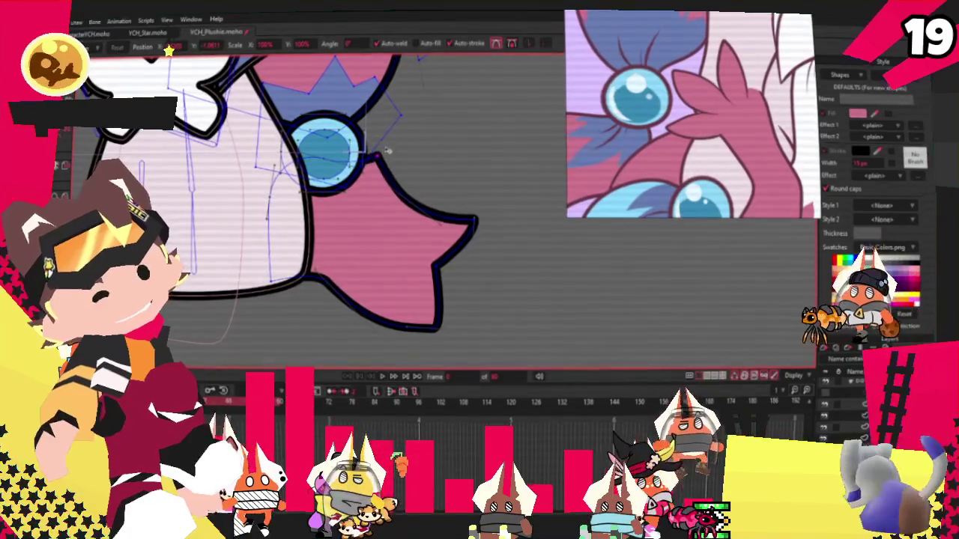
- Round the tail's lower-left edge into a curve
key("c")
scroll(344, 159, "up", 2)
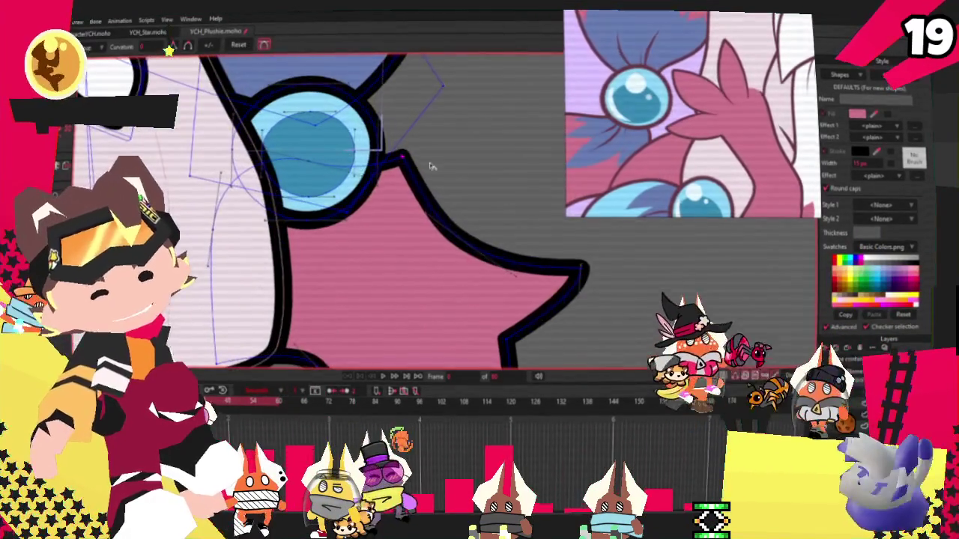
key("t")
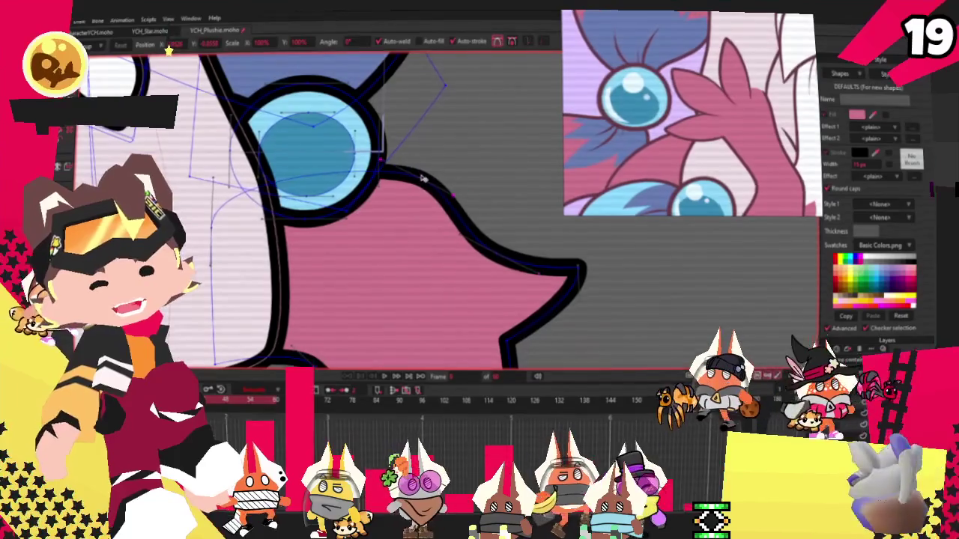
scroll(360, 224, "down", 2)
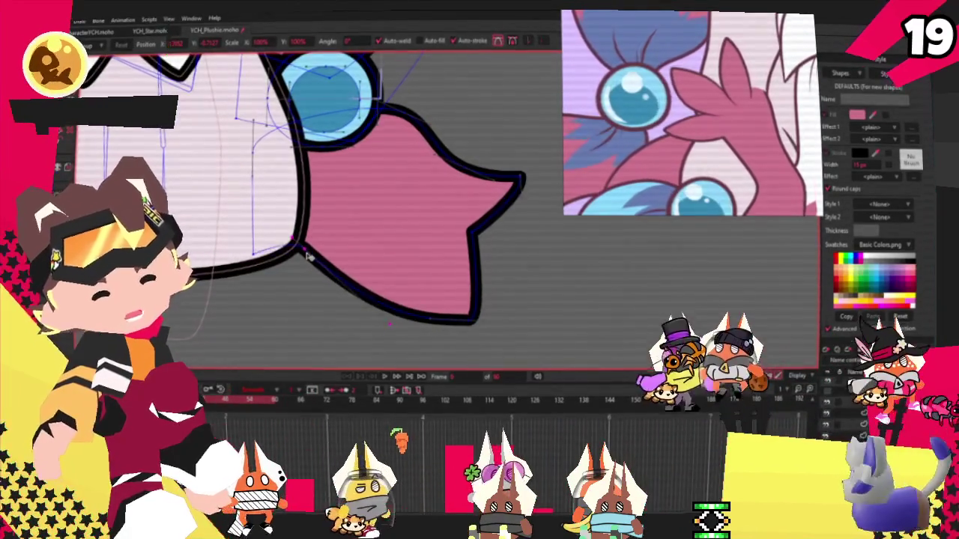
scroll(291, 241, "down", 1)
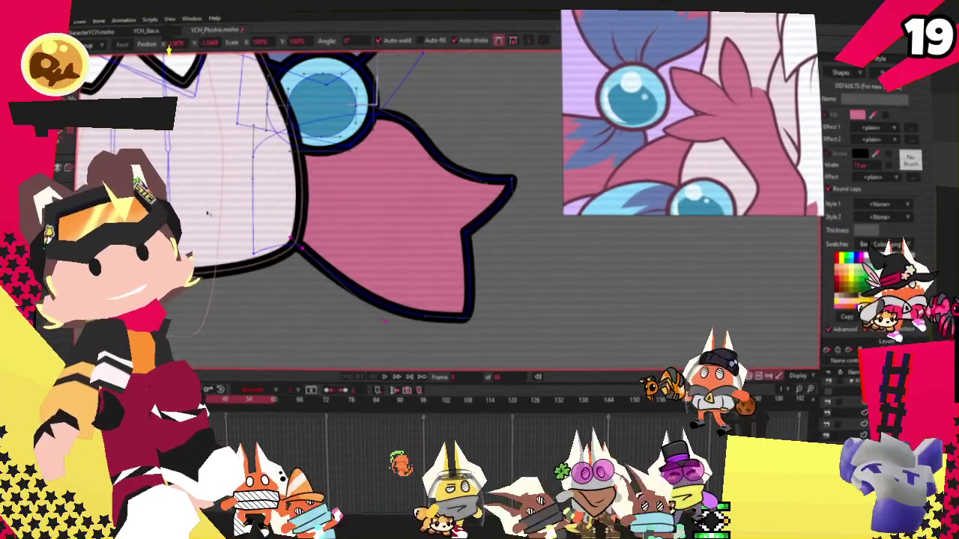
scroll(261, 261, "up", 2)
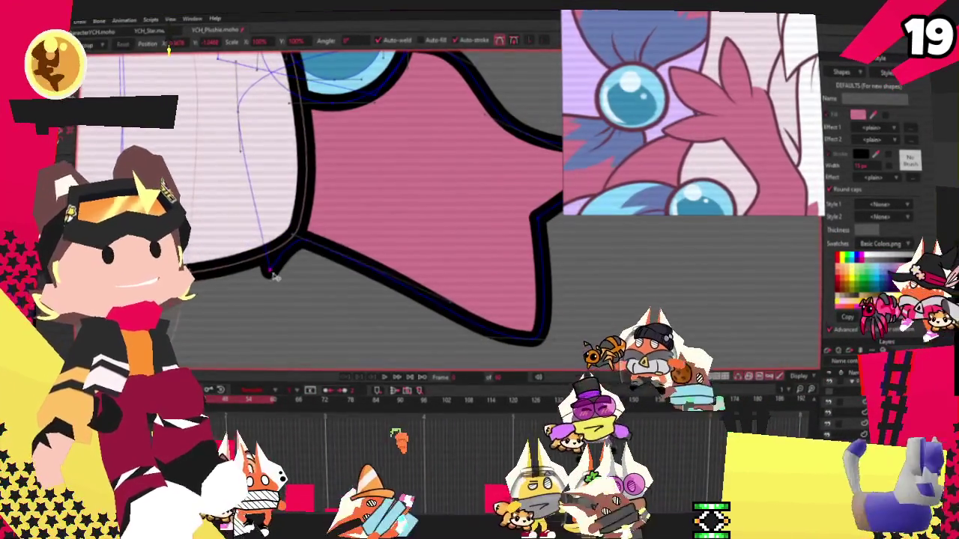
left_click_drag(447, 312, 332, 348)
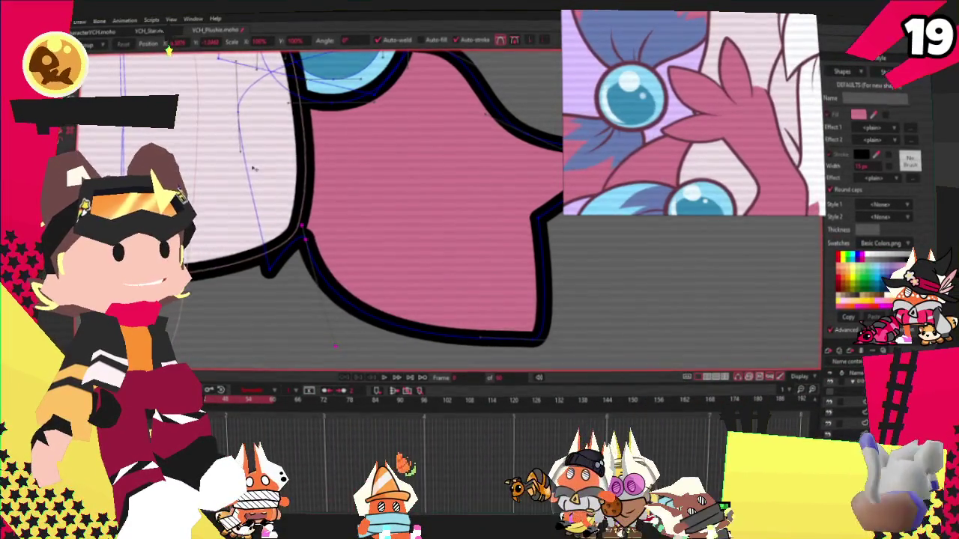
- Move the tail's lower-right corner up and right, then select points on its upper outline
scroll(314, 210, "down", 2)
scroll(402, 293, "up", 2)
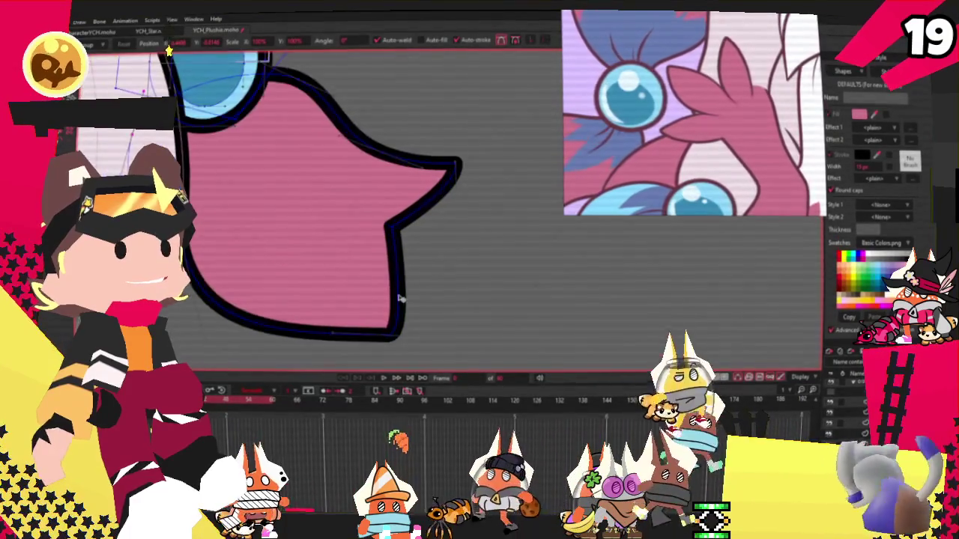
left_click_drag(388, 341, 438, 314)
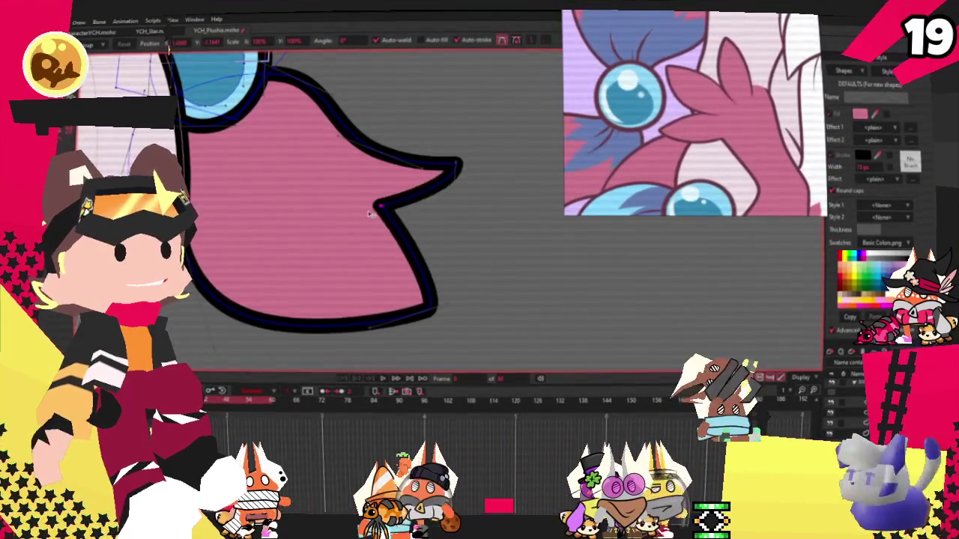
scroll(375, 212, "down", 2)
scroll(405, 199, "up", 3)
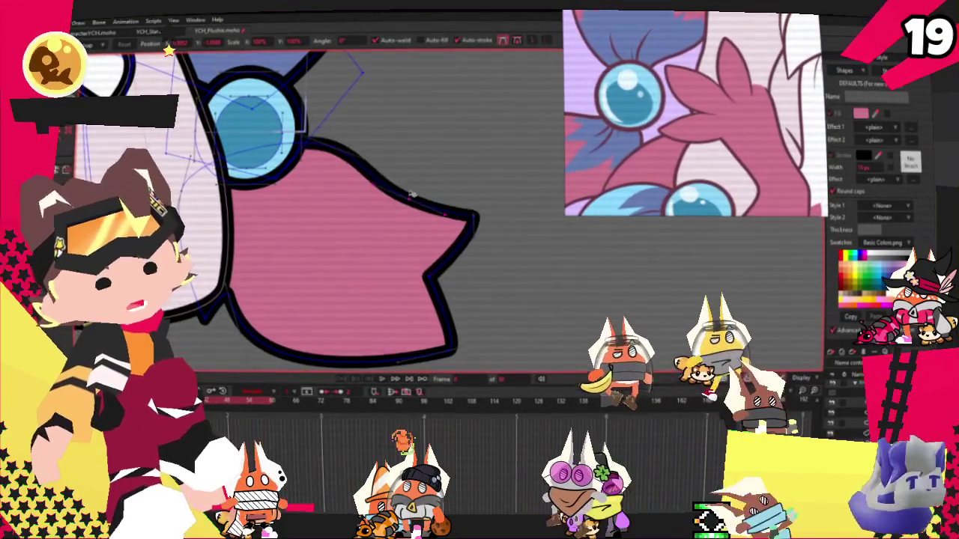
left_click(420, 197)
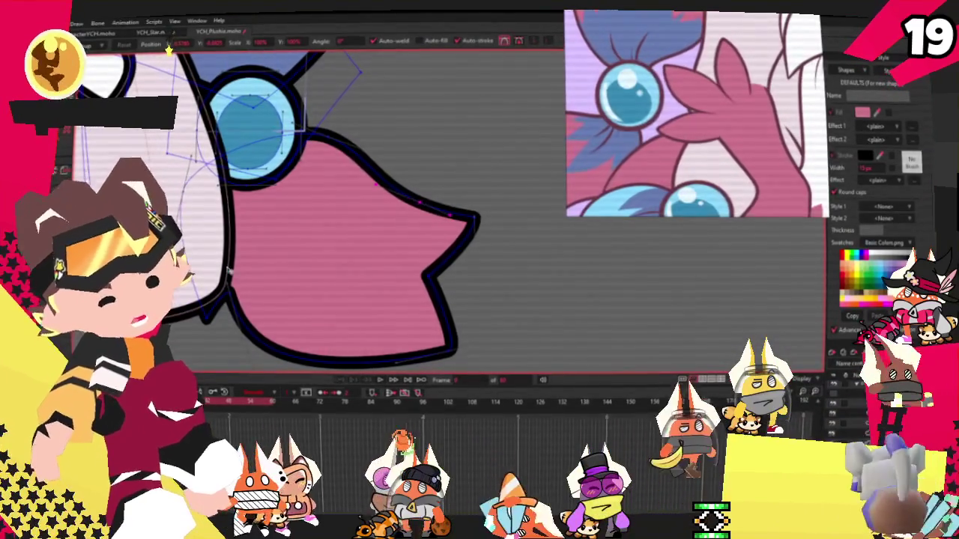
scroll(227, 299, "down", 1)
scroll(269, 255, "down", 2)
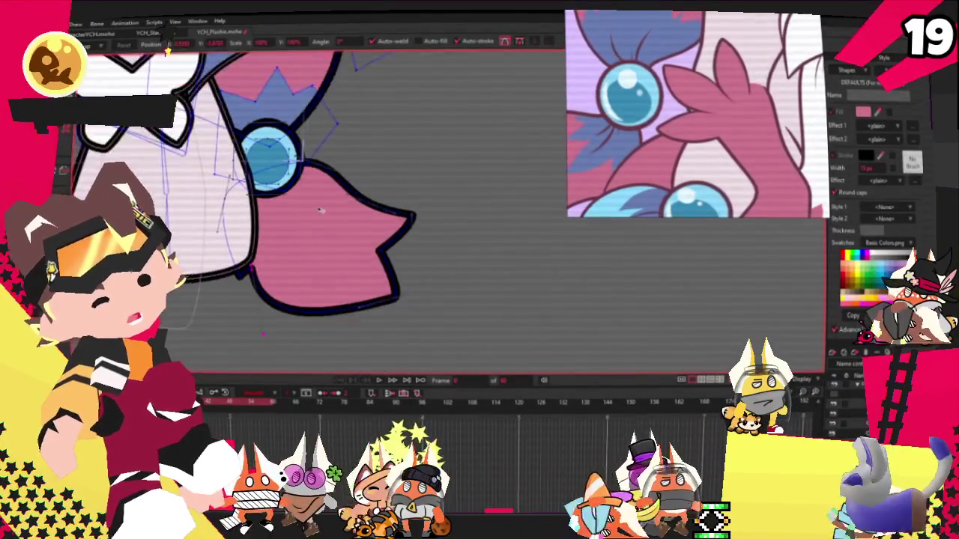
scroll(309, 210, "down", 3)
scroll(303, 217, "up", 3)
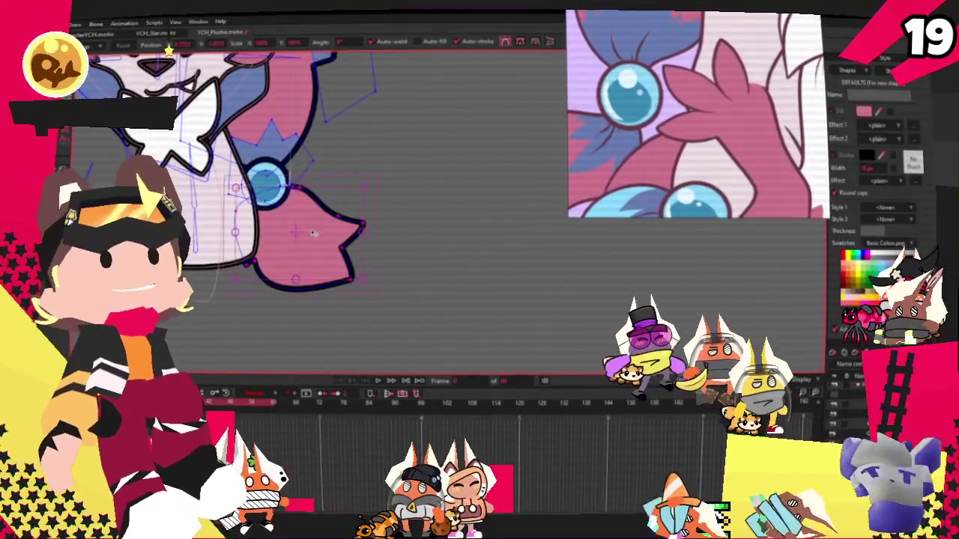
- Draw a new shape from the points at the fox's crown and fill it blue
key("g")
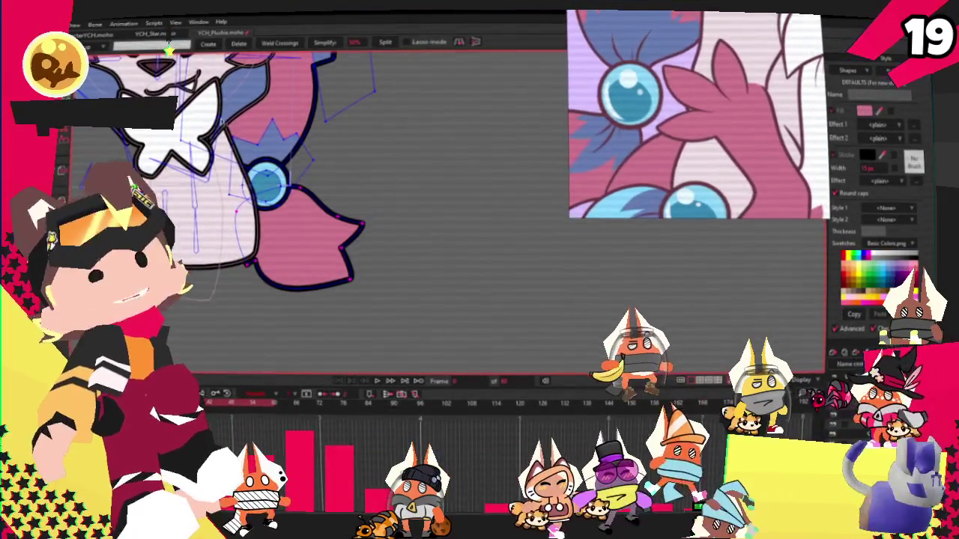
left_click_drag(304, 212, 306, 214)
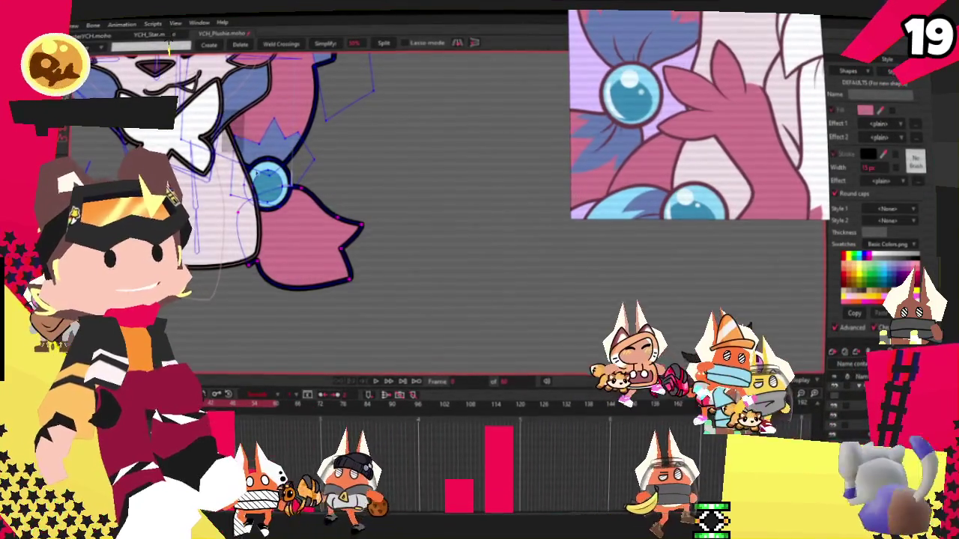
key("e")
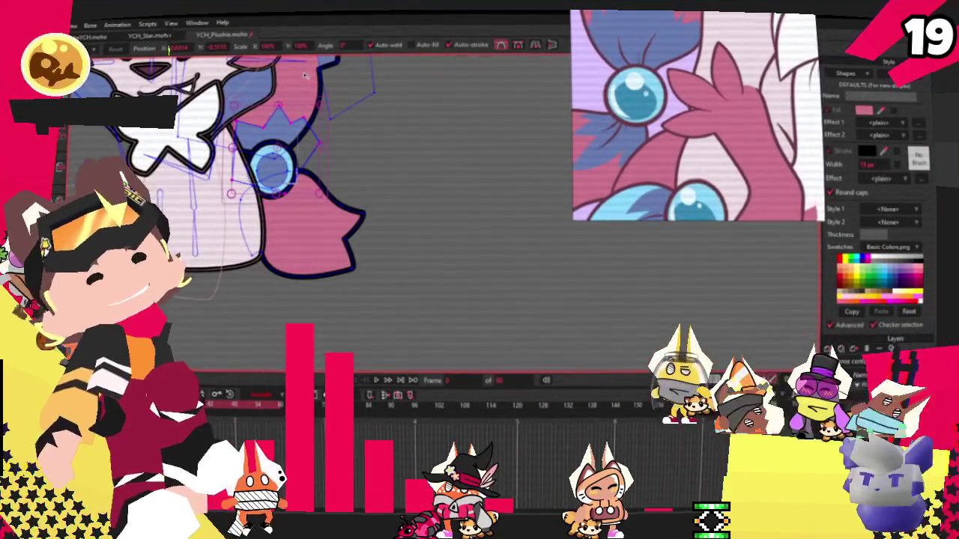
scroll(314, 178, "up", 2)
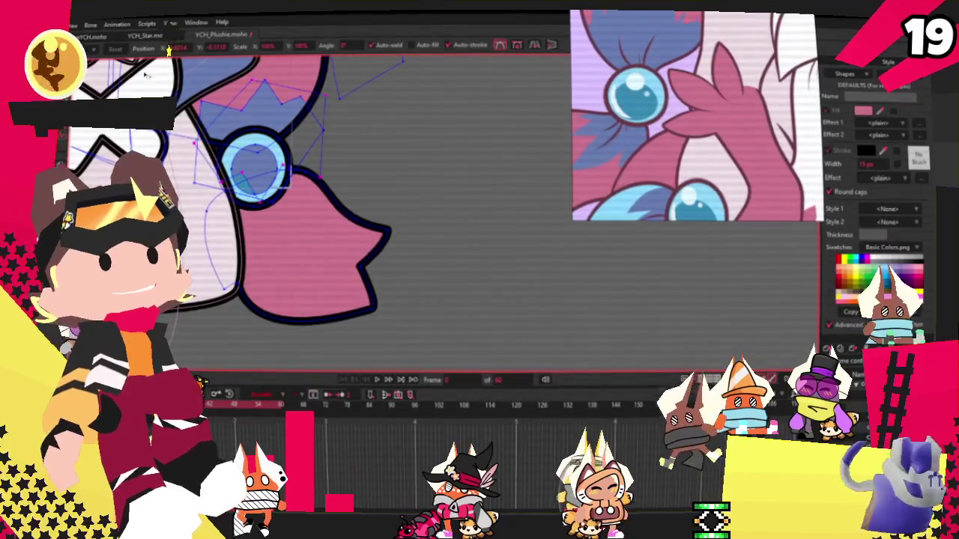
key("q")
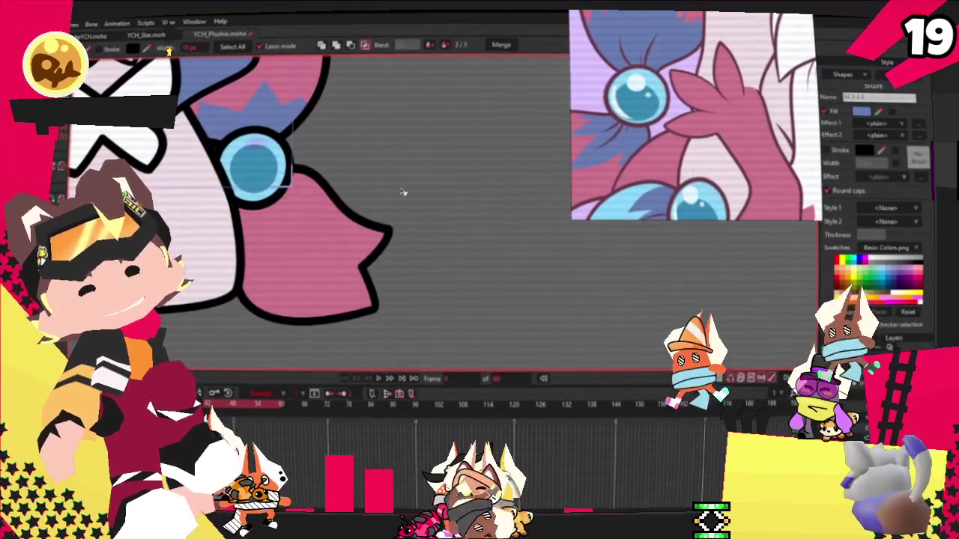
scroll(331, 190, "down", 1)
left_click(330, 190)
scroll(331, 190, "down", 3)
scroll(330, 190, "up", 2)
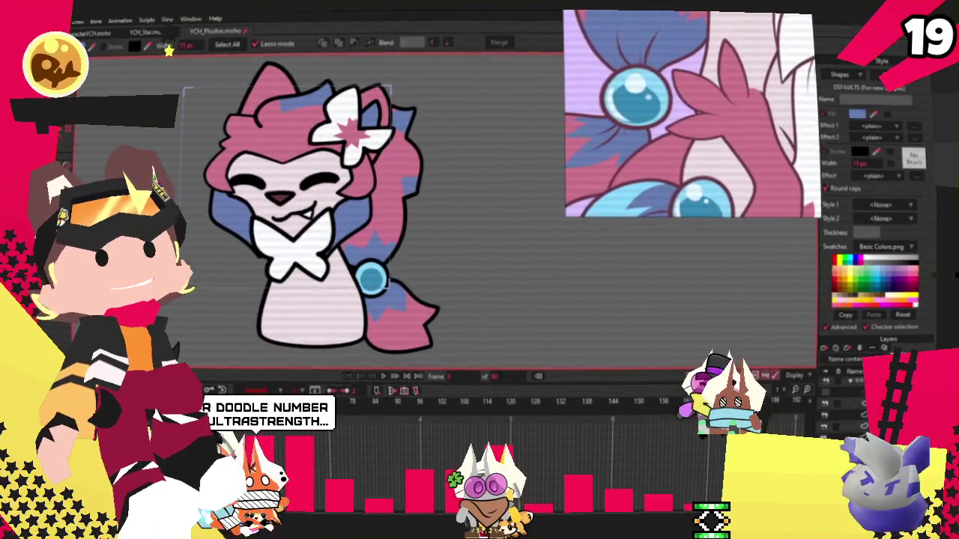
- Drag the pink tail's lower-right points slightly upward
key("f")
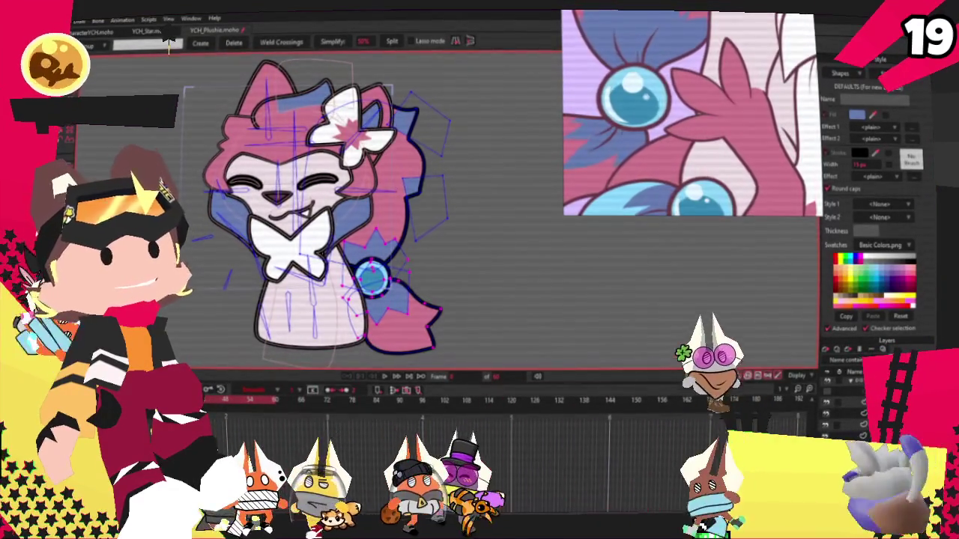
mouse_move(441, 292)
left_mouse_down()
mouse_move(448, 271)
mouse_move(383, 287)
mouse_move(378, 337)
left_mouse_up()
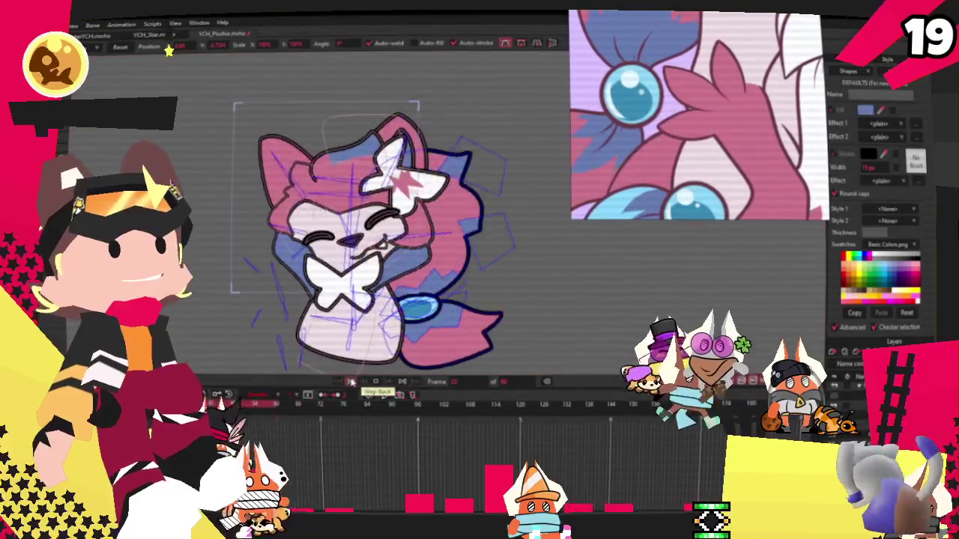
- Step the animation back one frame and switch to Transform Points for the cat's head
left_click(374, 381)
scroll(318, 277, "up", 5)
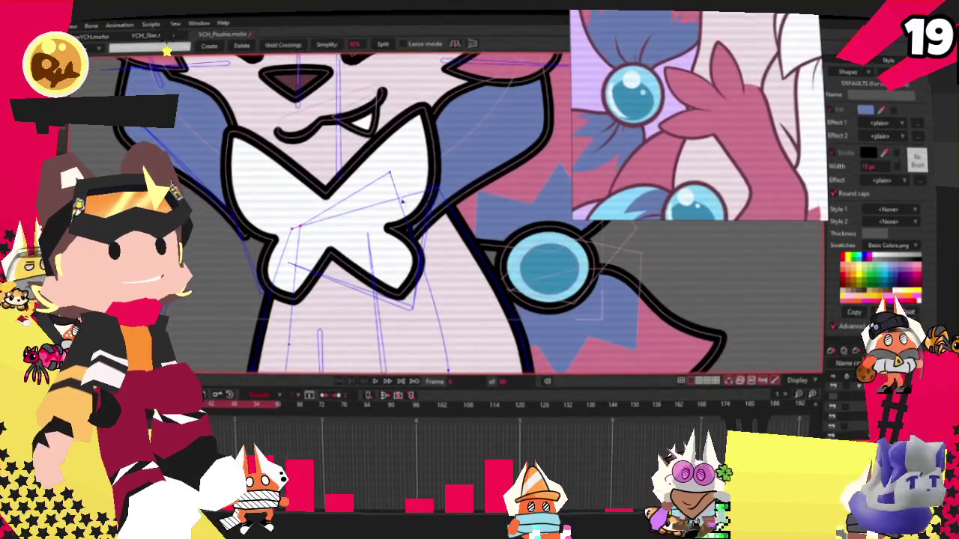
key("t")
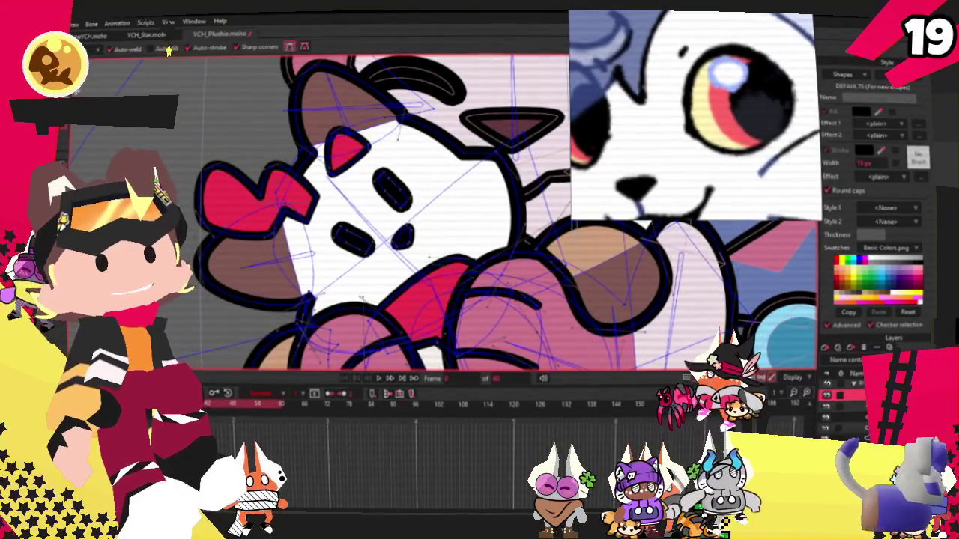
scroll(226, 287, "up", 2)
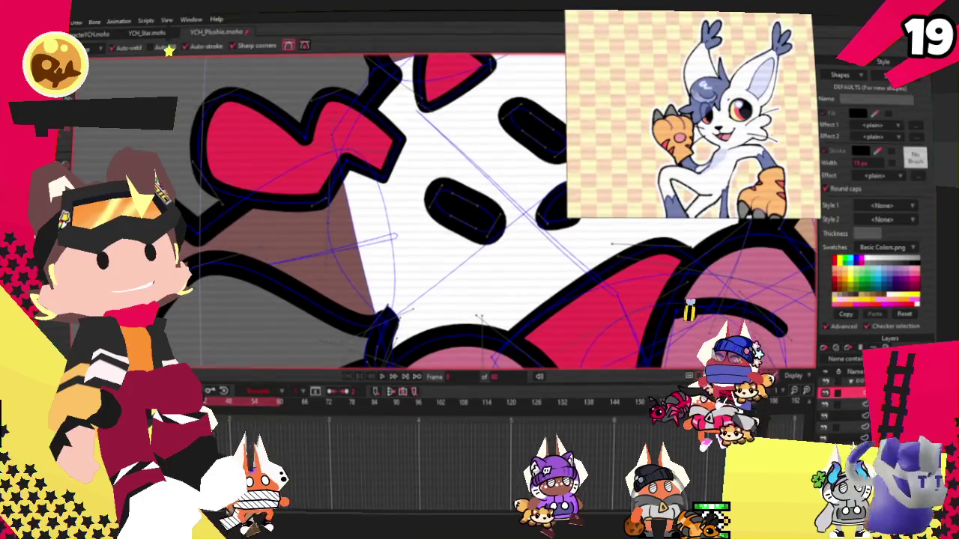
- Adjust the curvature of the black outline on the cat's left side
key("c")
scroll(219, 320, "up", 2)
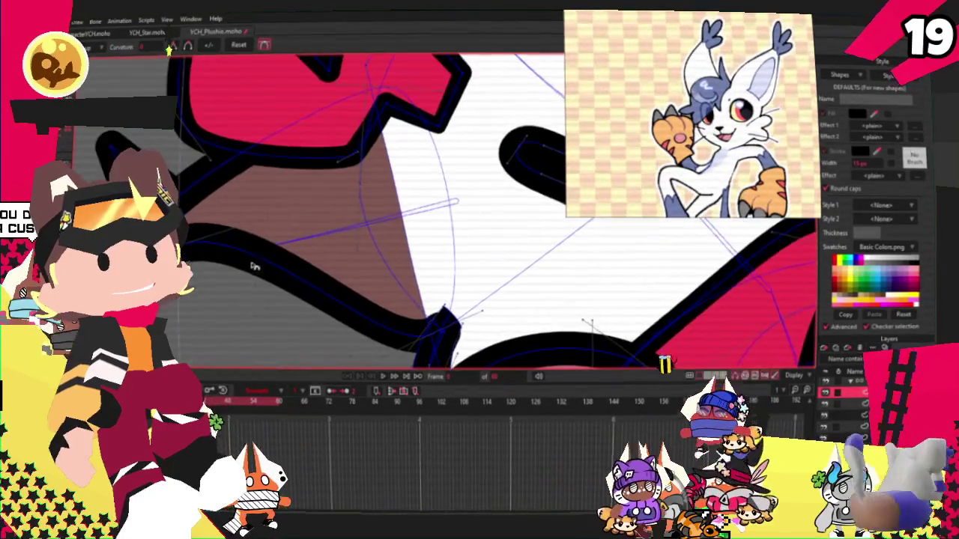
left_click_drag(217, 225, 216, 222)
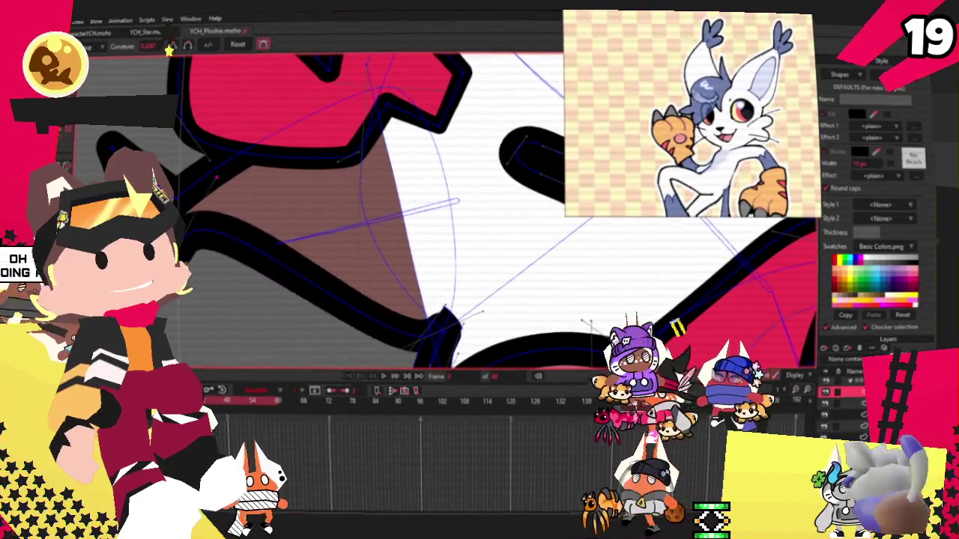
scroll(216, 222, "down", 2)
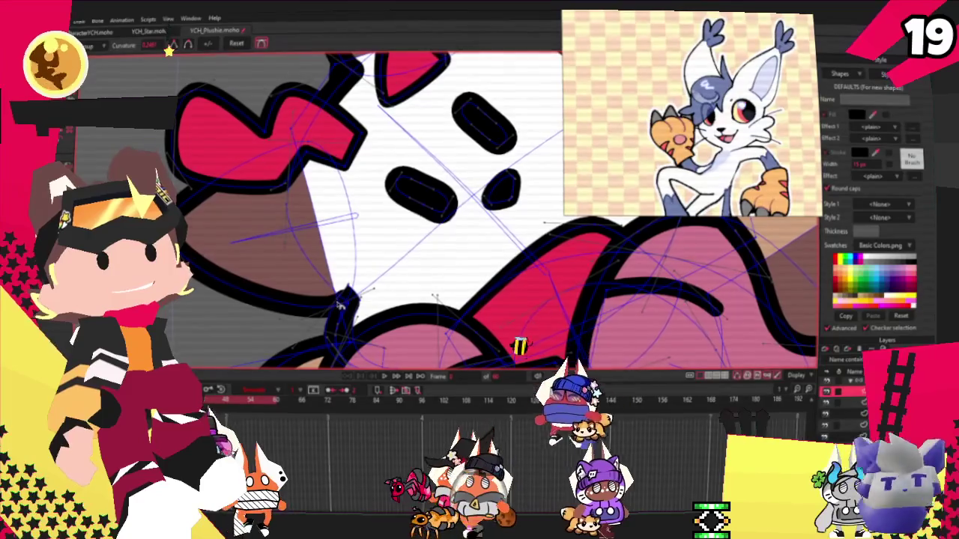
scroll(173, 48, "up", 2)
key("t")
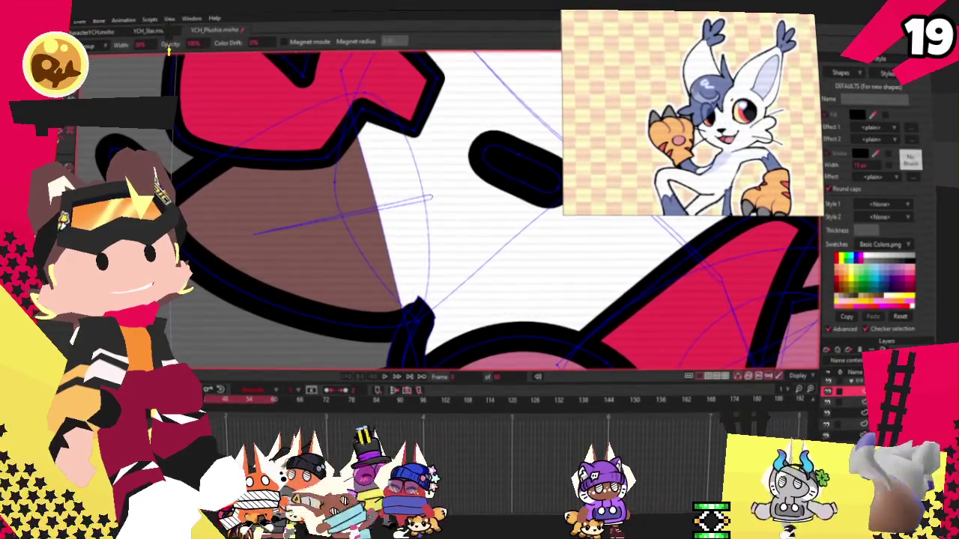
scroll(169, 49, "down", 1)
key("g")
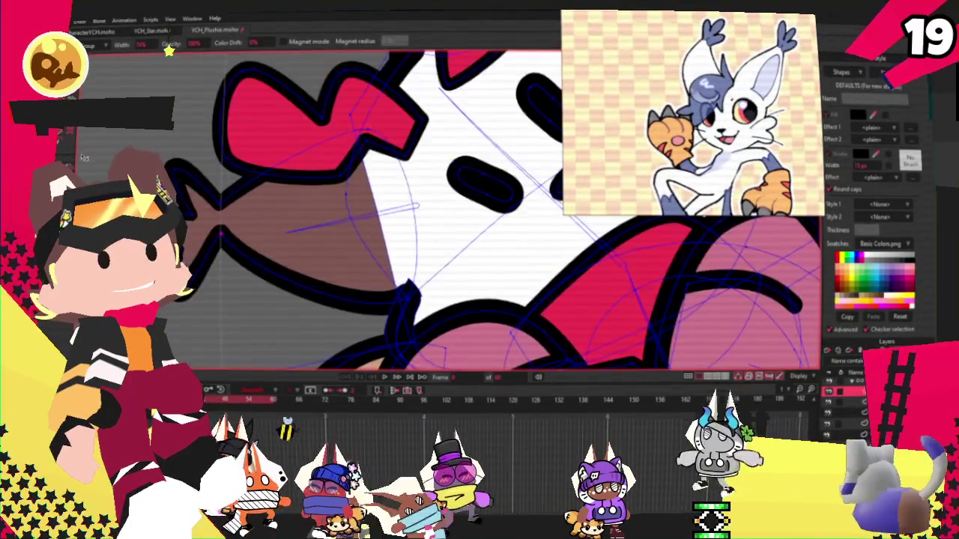
scroll(169, 50, "up", 1)
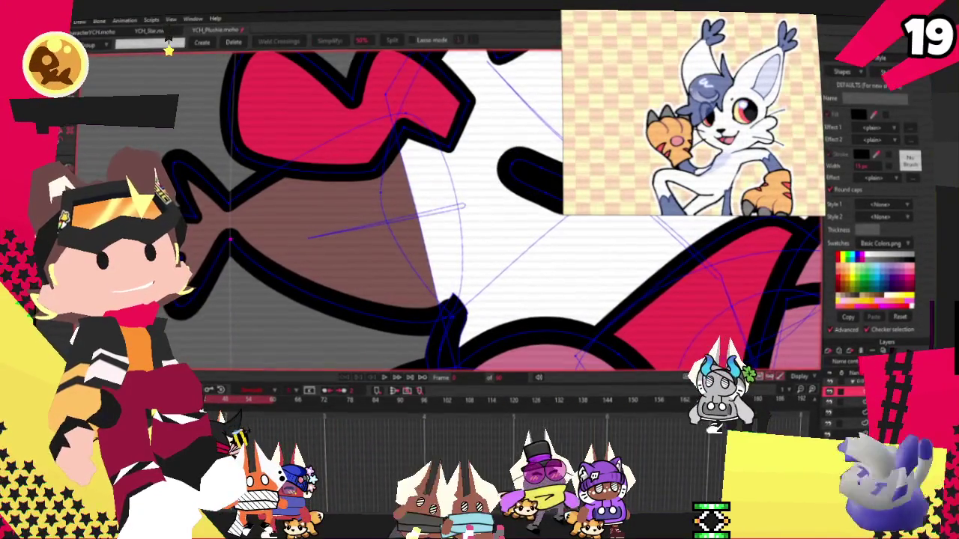
- Select the star's lower-arm point and pull it up and to the right
key("t")
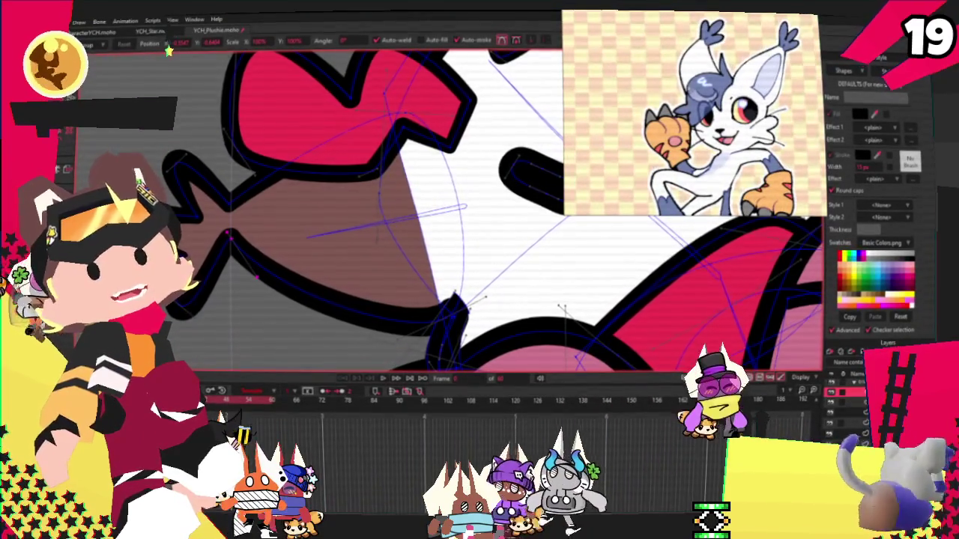
scroll(169, 49, "up", 3)
scroll(169, 49, "down", 2)
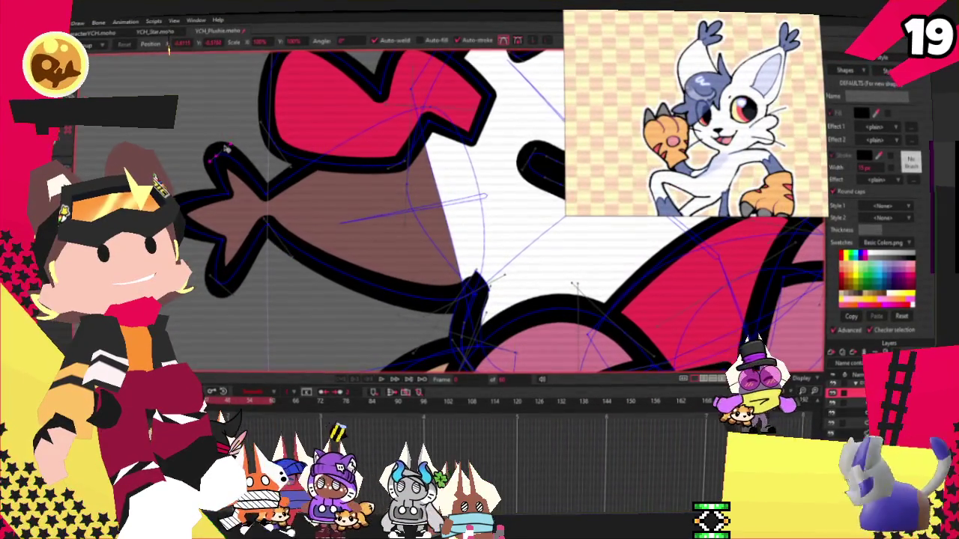
left_click(266, 235)
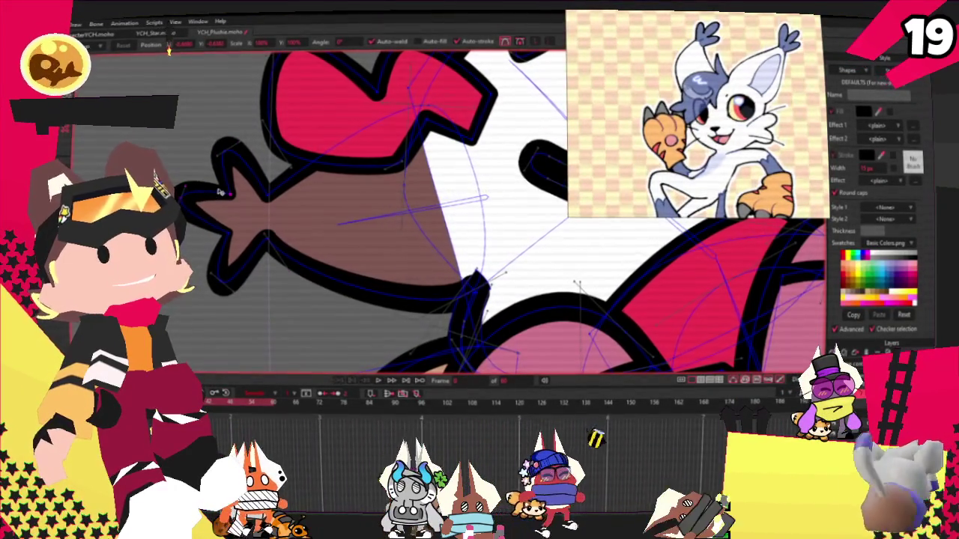
left_click(206, 256)
left_click_drag(207, 259, 225, 233)
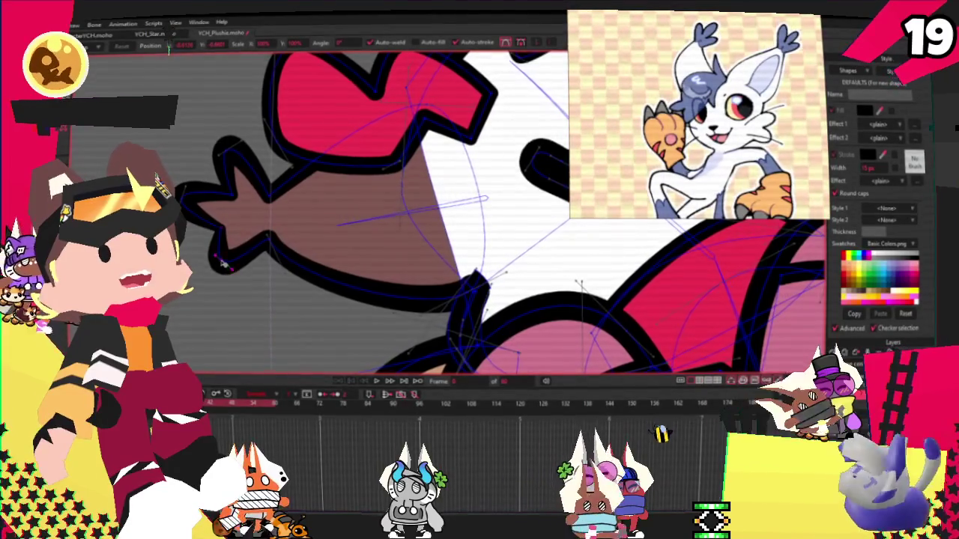
scroll(217, 258, "down", 2)
key("q")
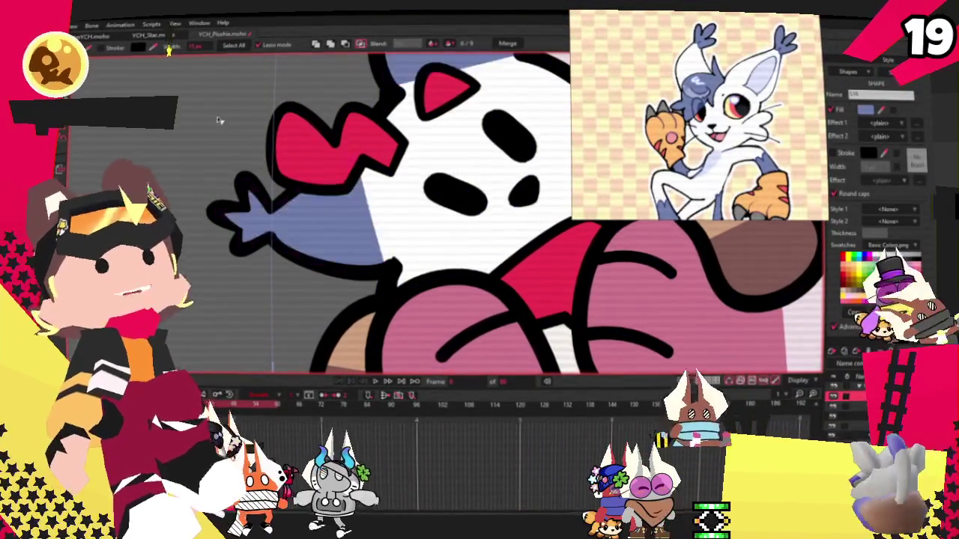
- Zoom in and drag the blue star's top-left corner up and to the left
key("t")
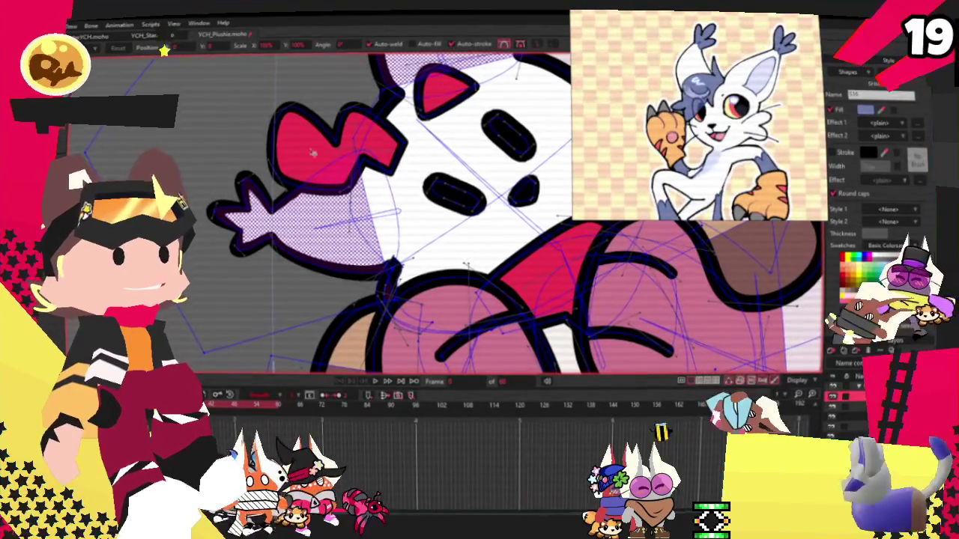
scroll(357, 136, "down", 2)
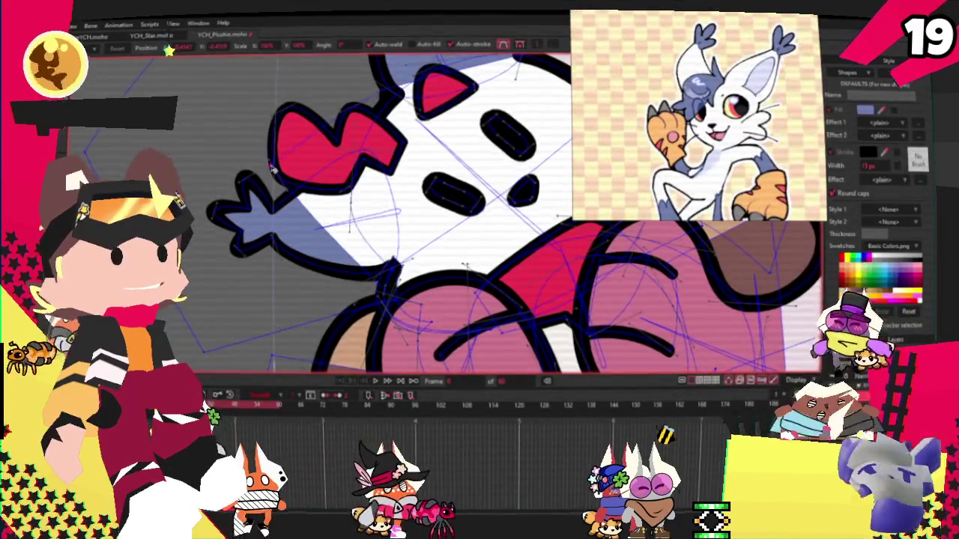
scroll(367, 259, "up", 2)
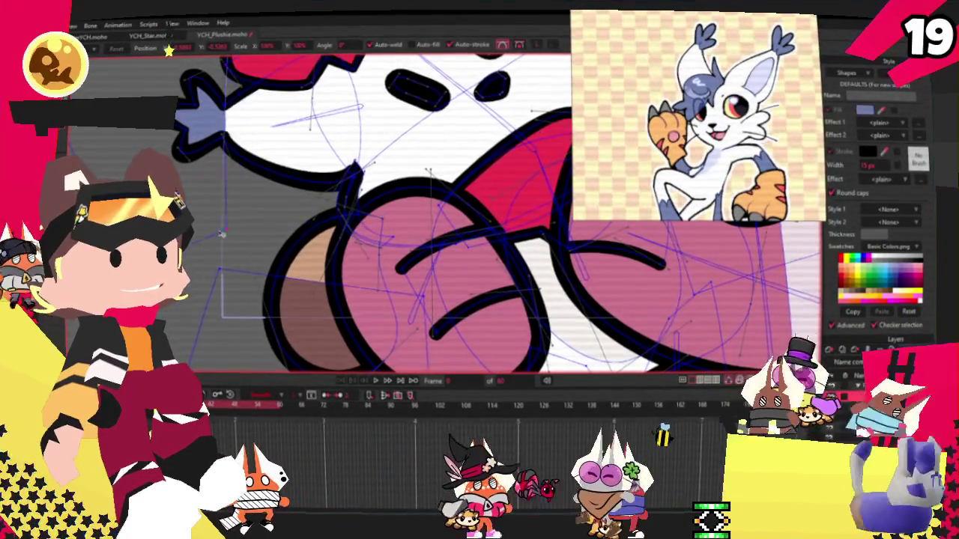
scroll(225, 187, "up", 2)
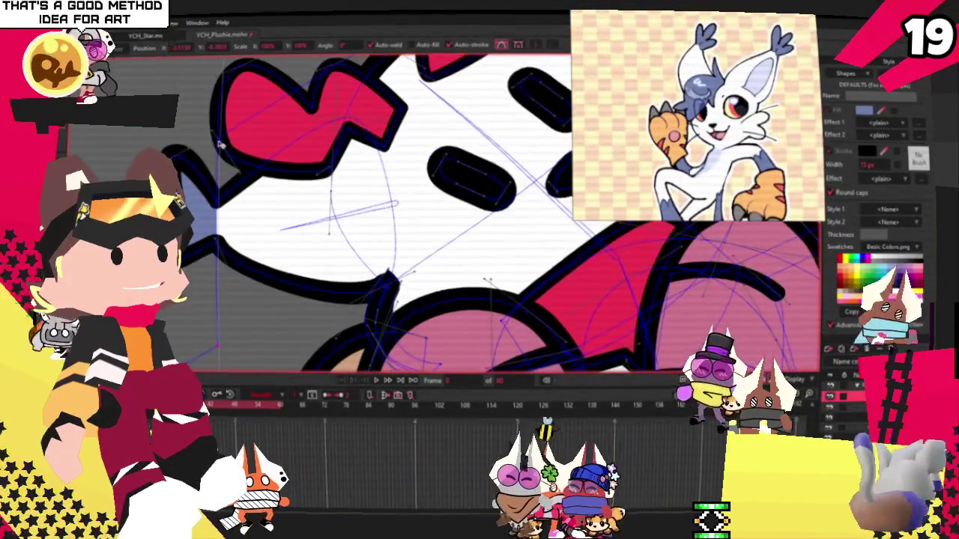
scroll(229, 139, "down", 3)
scroll(229, 139, "up", 3)
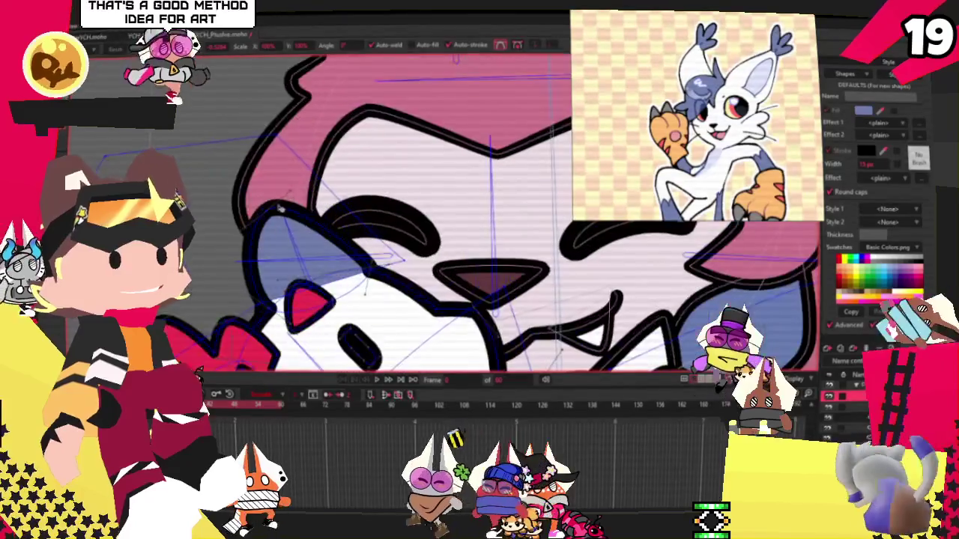
scroll(275, 216, "up", 2)
scroll(274, 217, "up", 2)
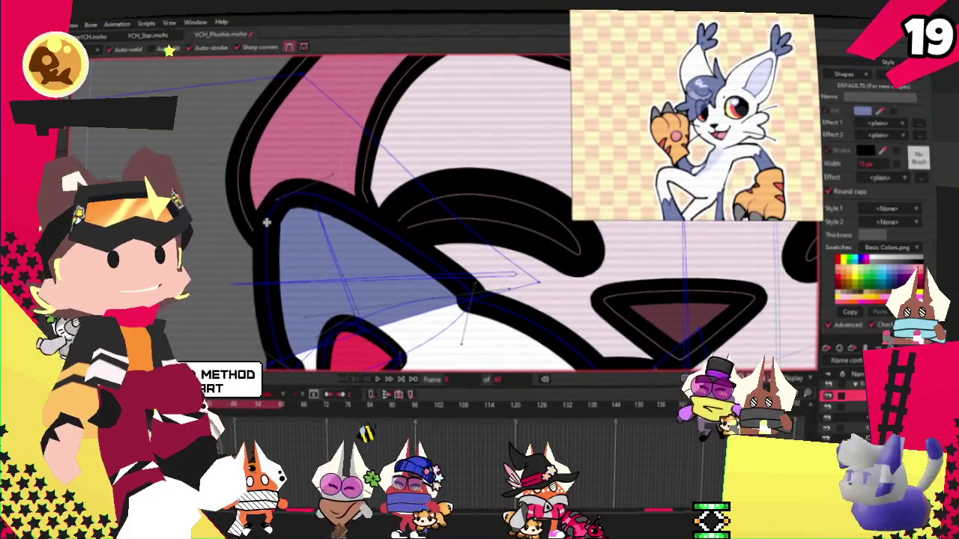
left_click_drag(274, 216, 200, 204)
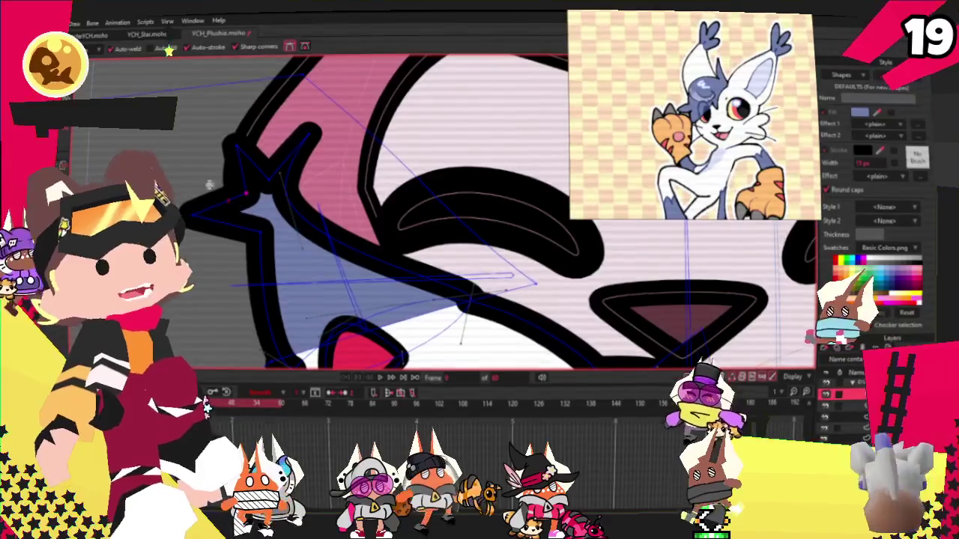
key("c")
scroll(285, 249, "up", 2)
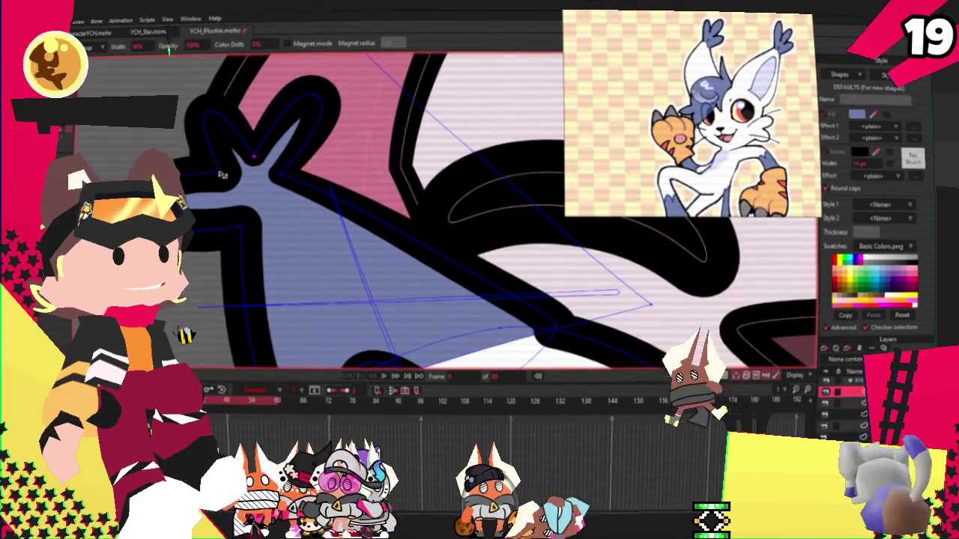
- Pull the blue star's left point downward and select a point on its outline
left_click_drag(222, 174, 235, 216)
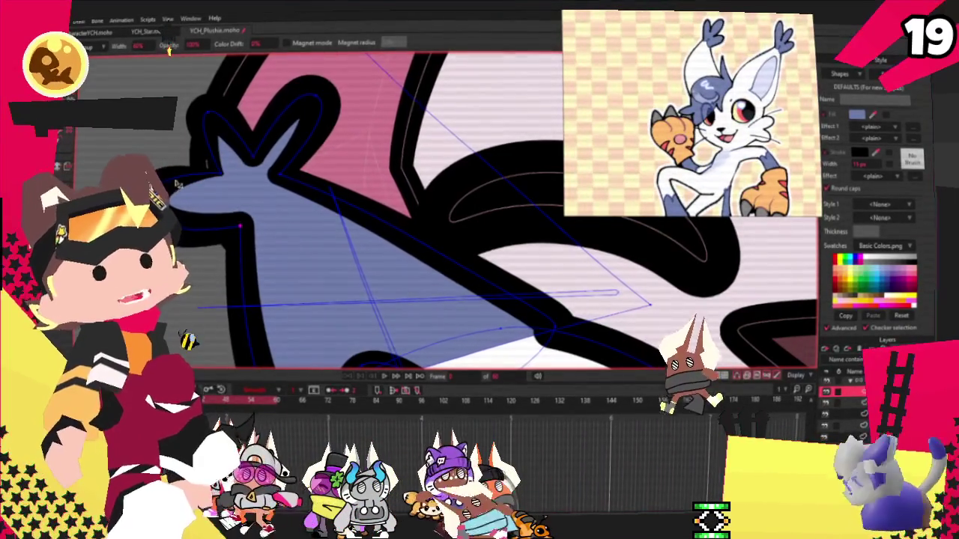
key("t")
left_click(326, 187)
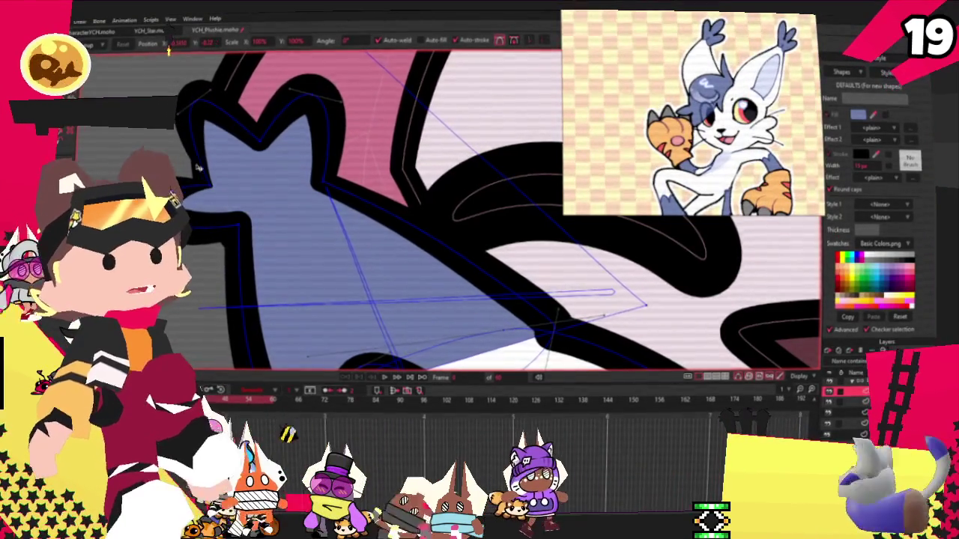
scroll(294, 171, "down", 3)
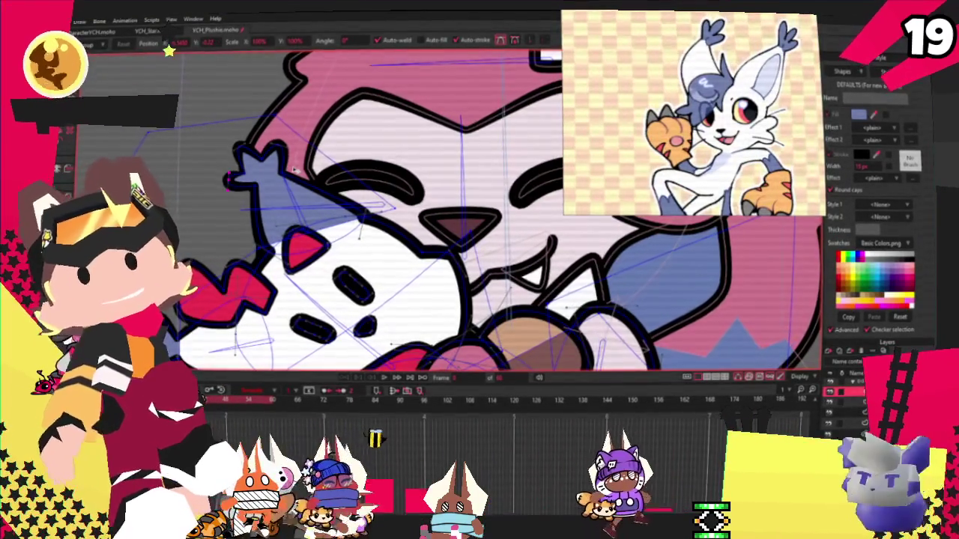
scroll(373, 201, "down", 2)
scroll(299, 217, "up", 1)
scroll(292, 225, "up", 1)
scroll(285, 236, "up", 1)
scroll(278, 249, "up", 1)
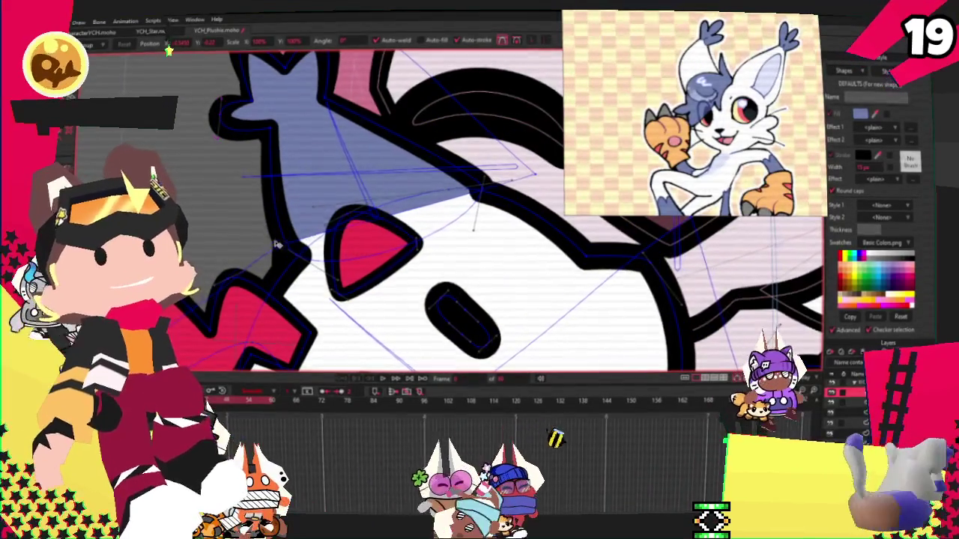
- Drag the selected point up to shrink the blue star, exposing white around it
left_click_drag(277, 249, 448, 62)
scroll(419, 112, "down", 2)
scroll(382, 149, "down", 2)
scroll(349, 183, "up", 3)
scroll(349, 194, "down", 2)
scroll(349, 193, "down", 2)
scroll(349, 193, "up", 2)
scroll(349, 194, "up", 1)
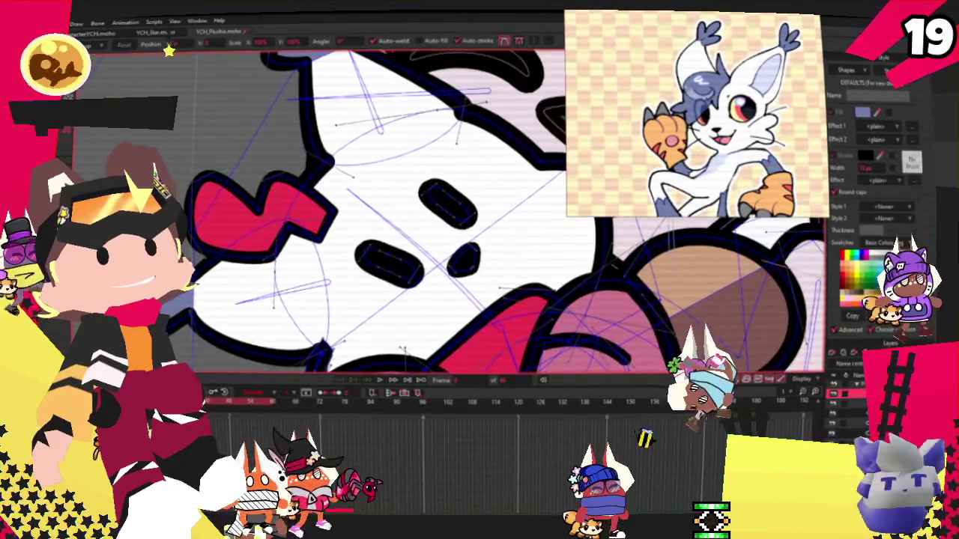
- Select the red heart on the cat's face and change its fill to blue
left_click(174, 174)
left_click(214, 216)
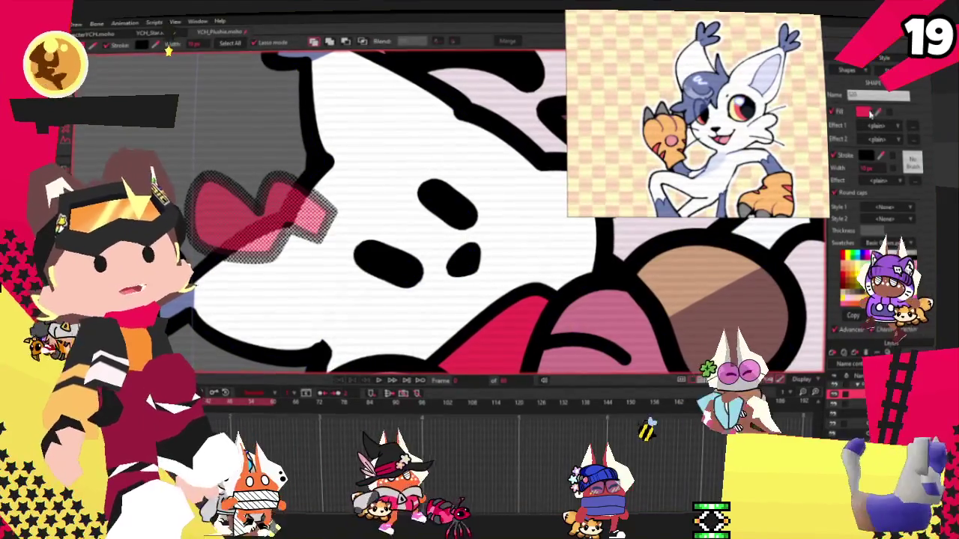
left_click(169, 47)
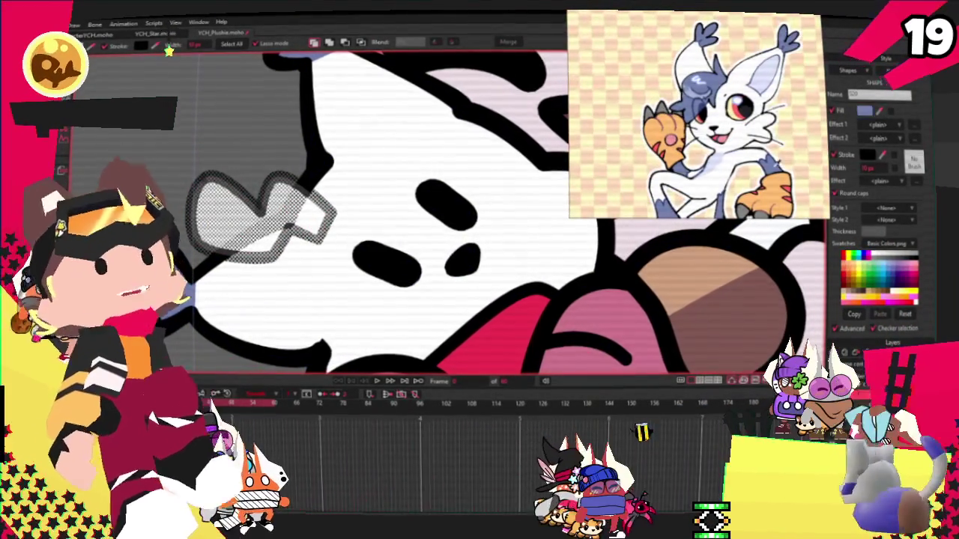
left_click(288, 204)
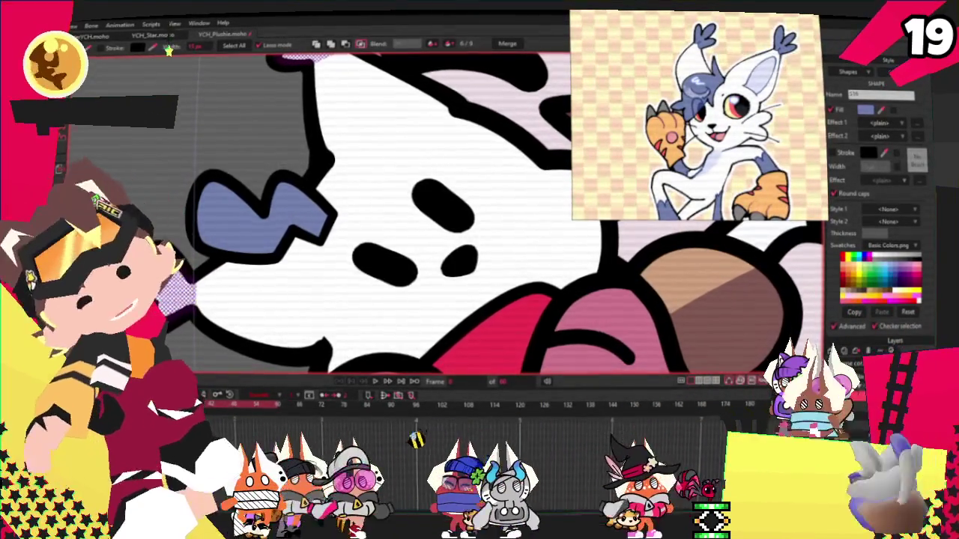
key("g")
key("t")
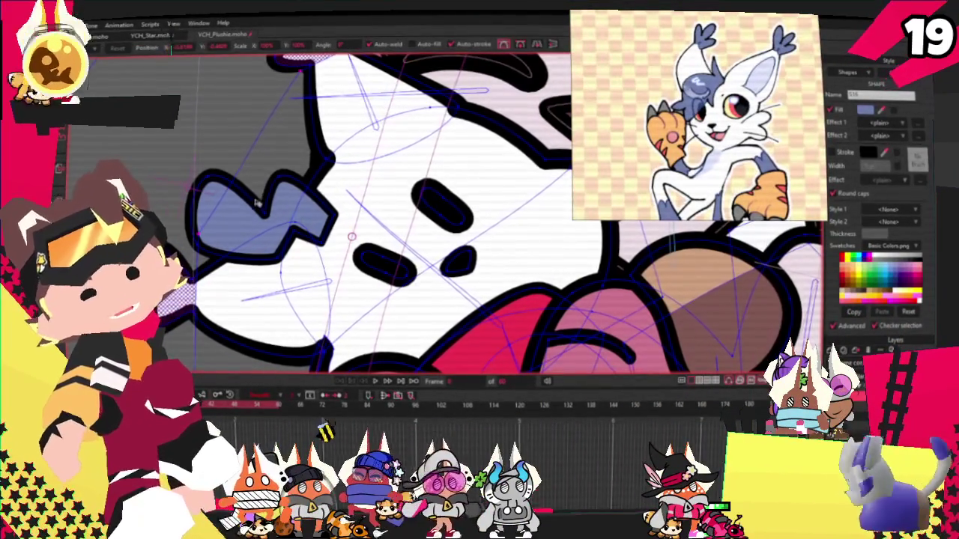
scroll(275, 180, "up", 1)
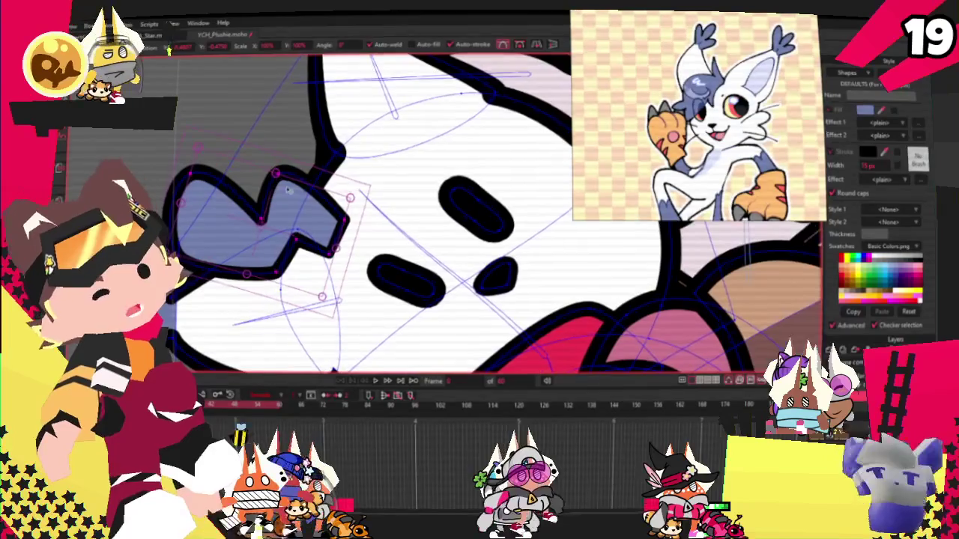
- Stretch the blue W-shaped piece longer and pull its bottom point up into a notch
left_click_drag(346, 219, 313, 209)
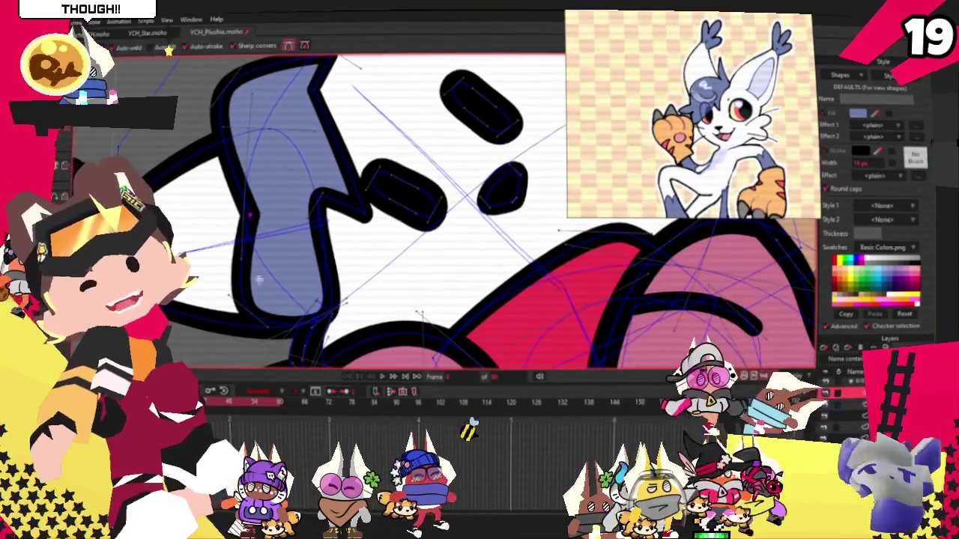
left_click_drag(278, 318, 284, 275)
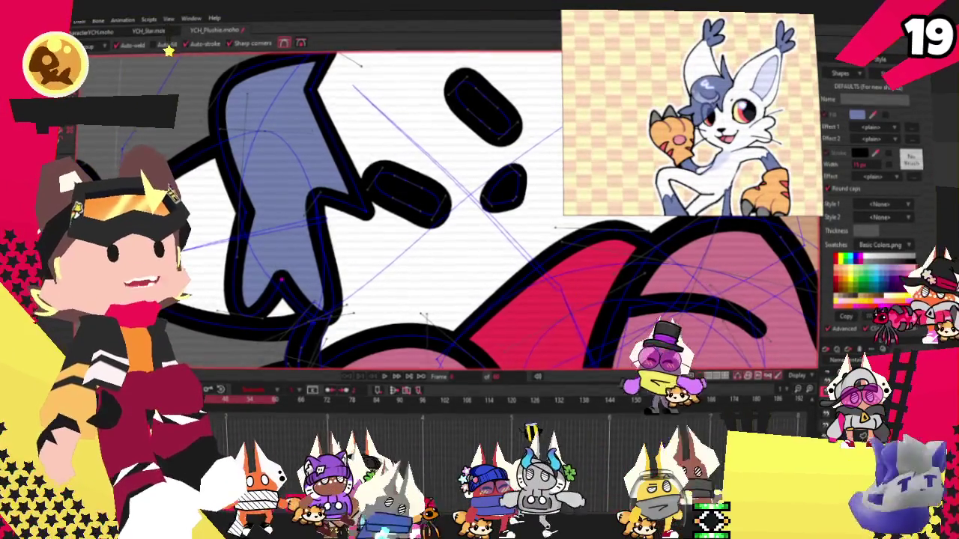
scroll(310, 292, "up", 2)
scroll(309, 293, "up", 1)
- Bulge the blue tuft's lower-left lobe outward and push its curve further right
key("c")
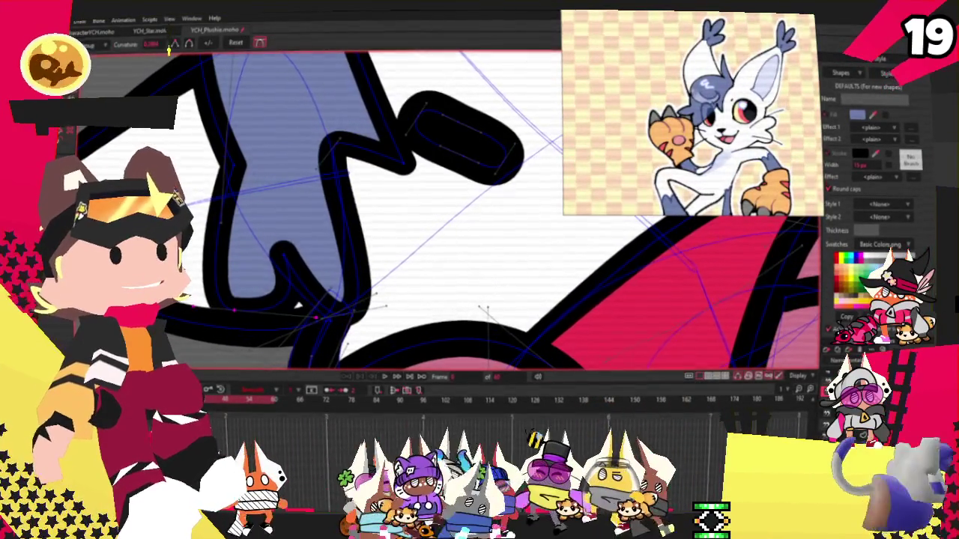
key("t")
left_click_drag(296, 305, 284, 329)
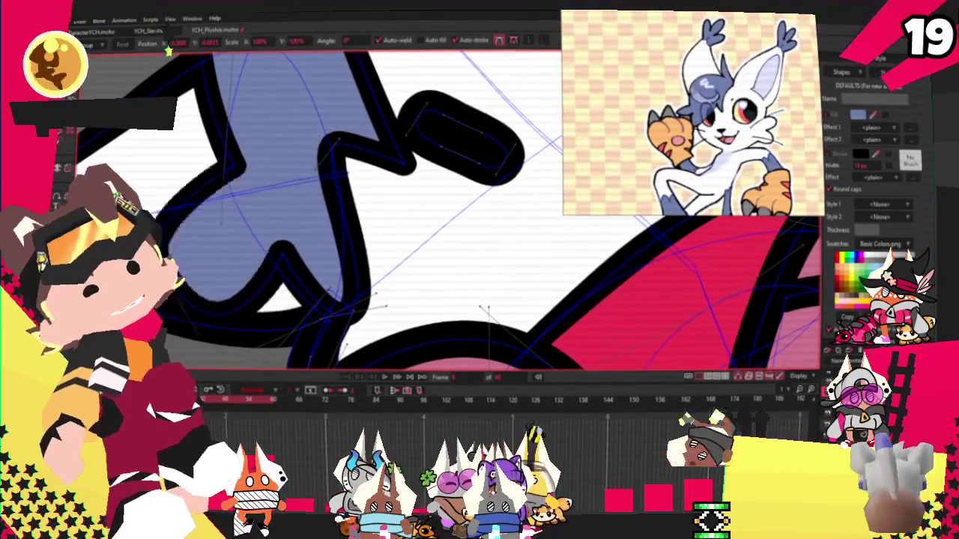
left_click_drag(354, 273, 301, 250)
left_click_drag(328, 286, 303, 289)
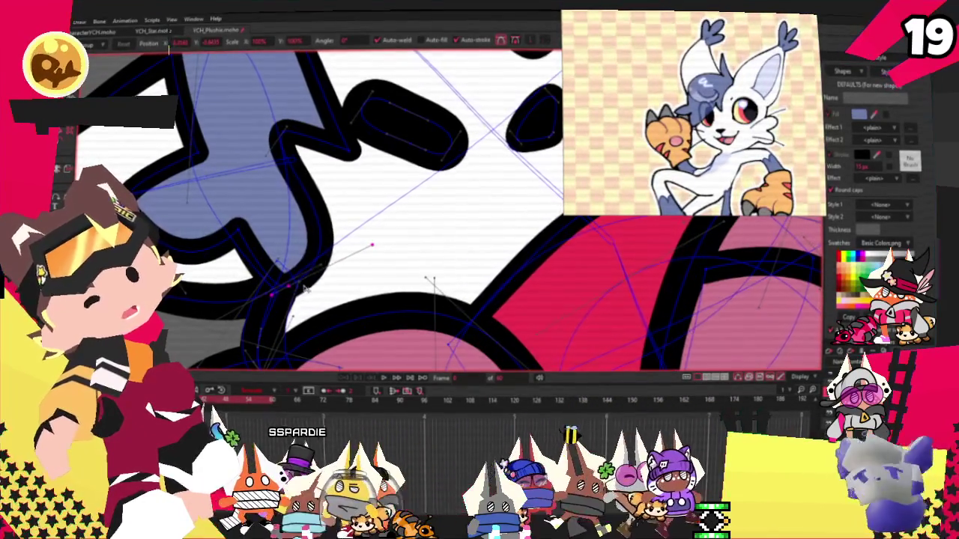
scroll(302, 297, "up", 2)
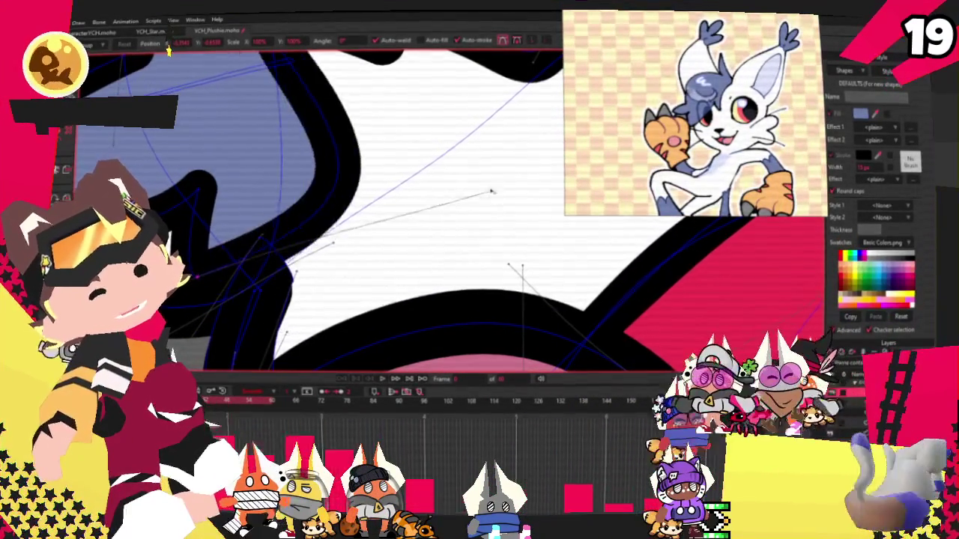
- Bend the black face stroke's corner point up and to the right
left_click_drag(464, 230, 501, 325)
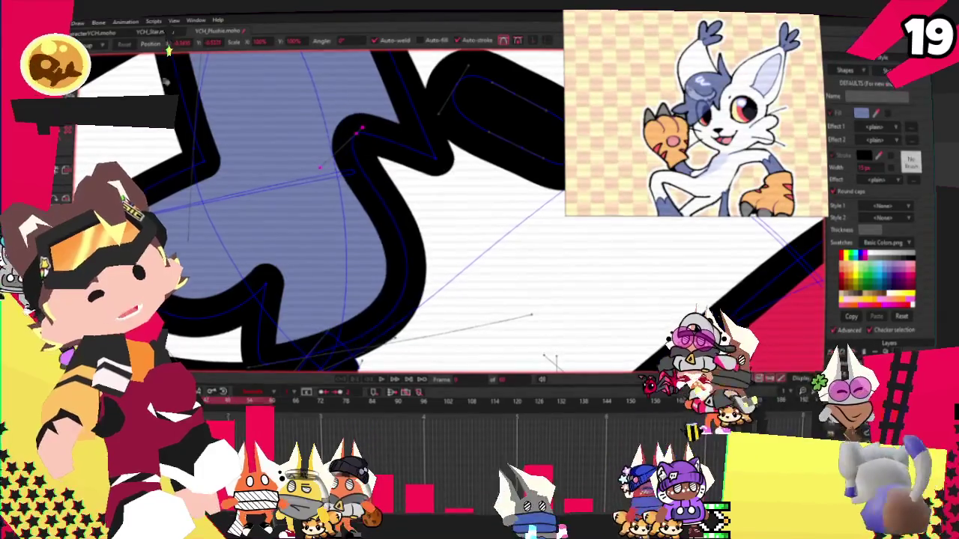
key("c")
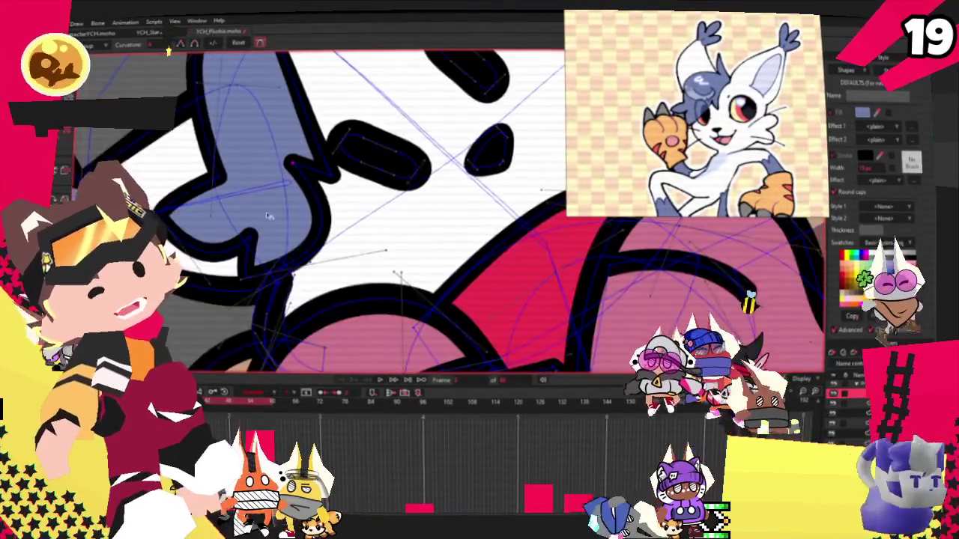
left_click_drag(203, 56, 129, 133)
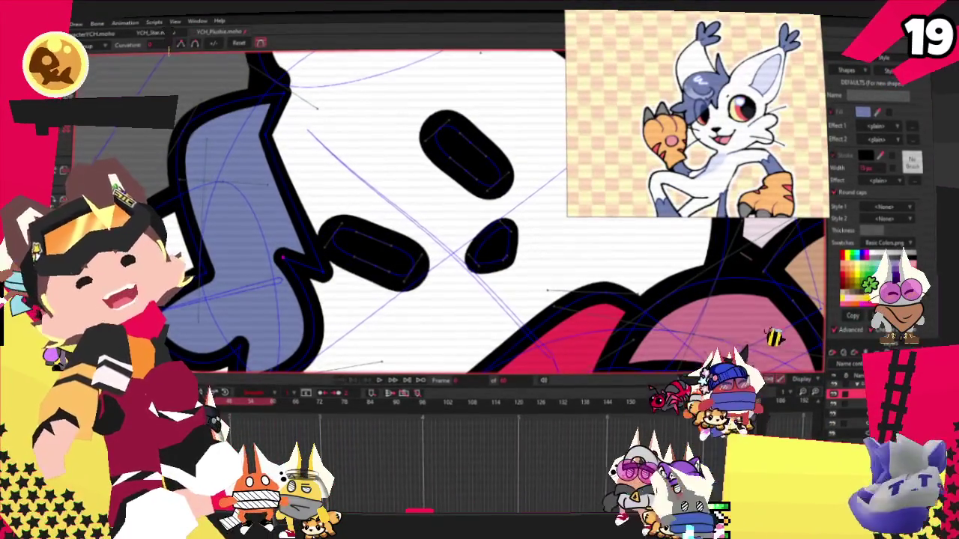
scroll(308, 238, "up", 1)
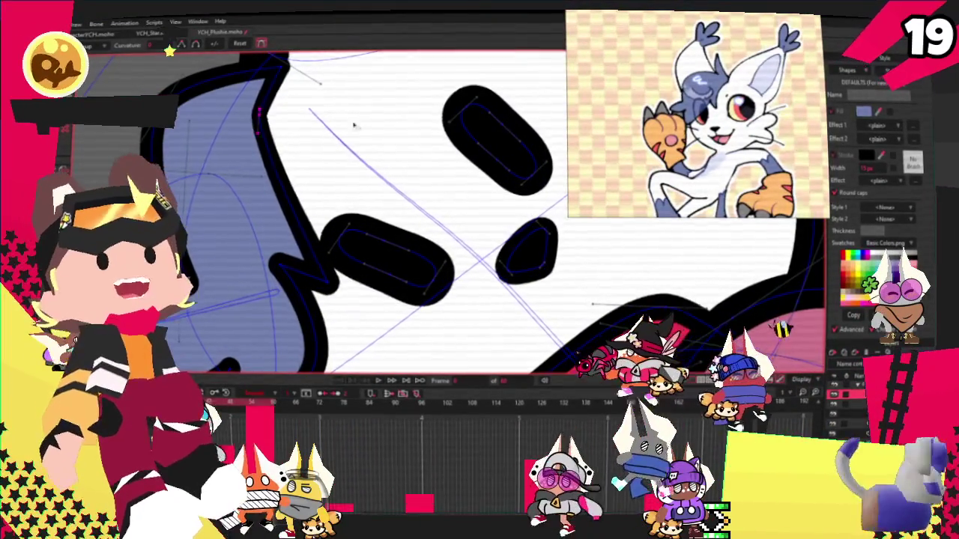
key("s")
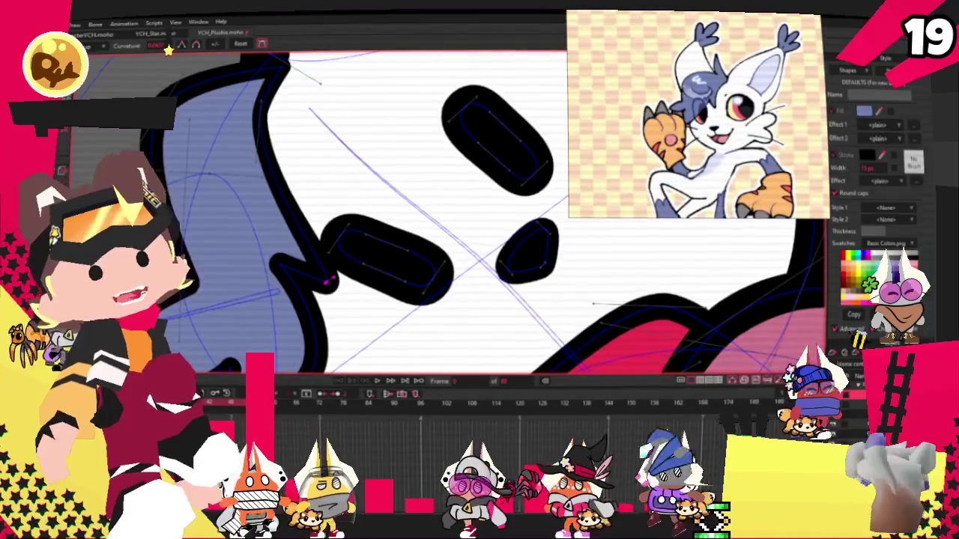
scroll(326, 281, "up", 2)
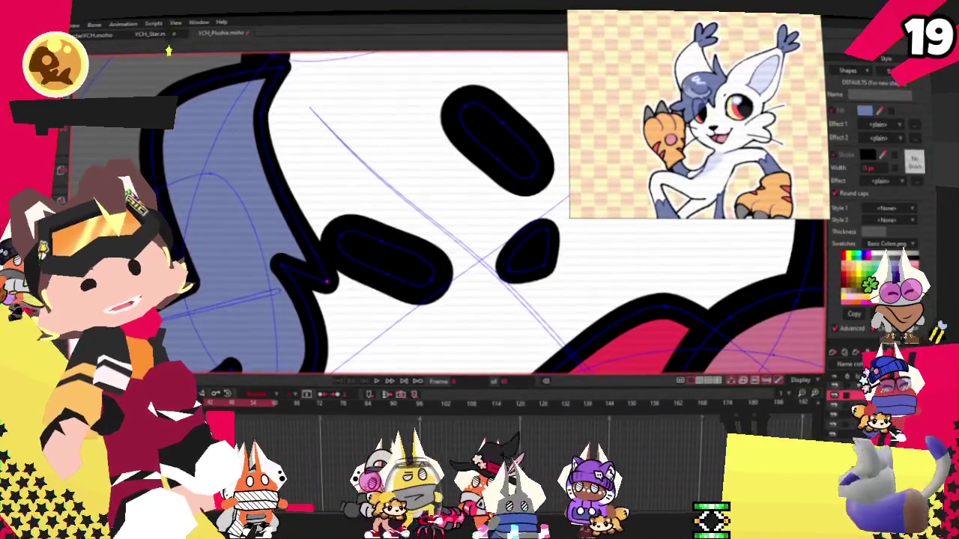
key("t")
scroll(330, 289, "up", 2)
left_click_drag(343, 304, 408, 252)
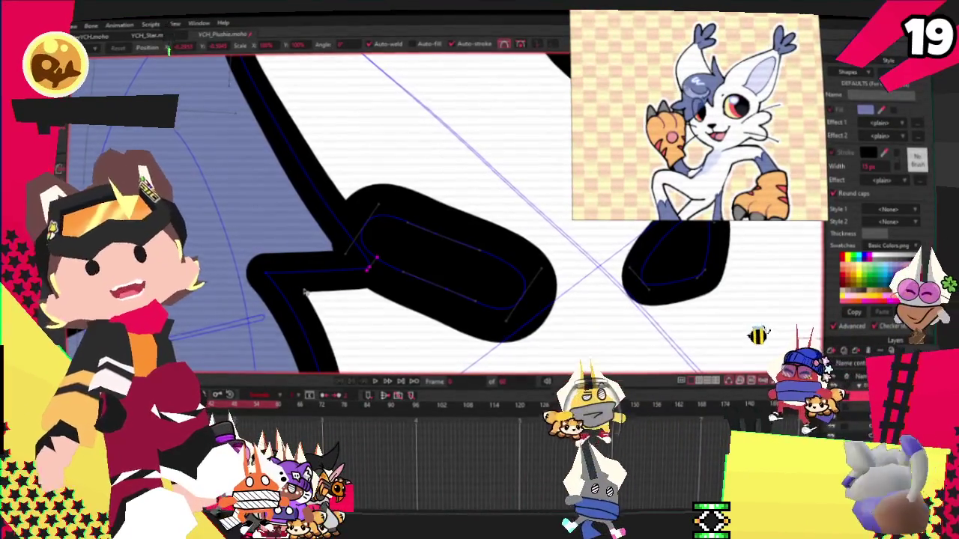
- Pull a point of the cat's black outline up-left into a sharp spike near the blue tuft
scroll(385, 243, "down", 3)
scroll(386, 244, "up", 2)
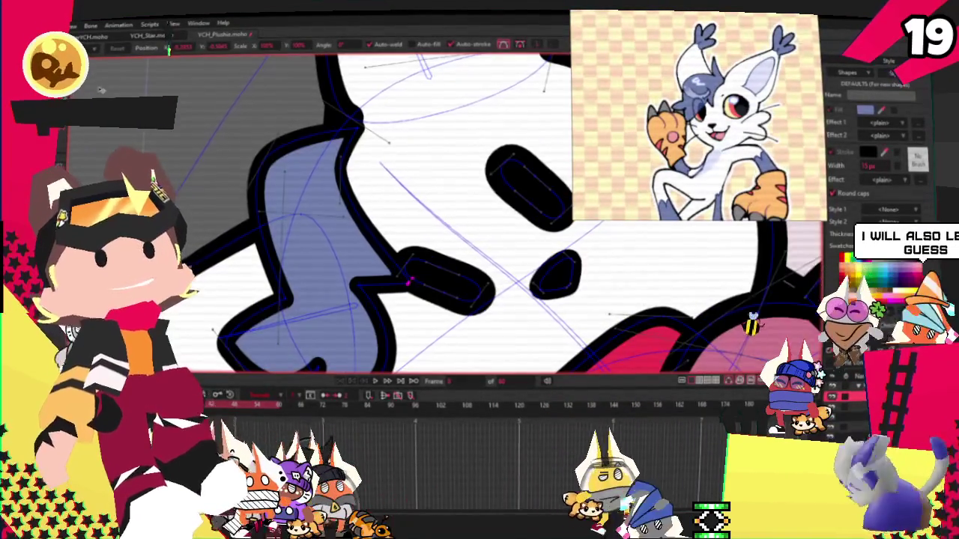
scroll(211, 128, "up", 2)
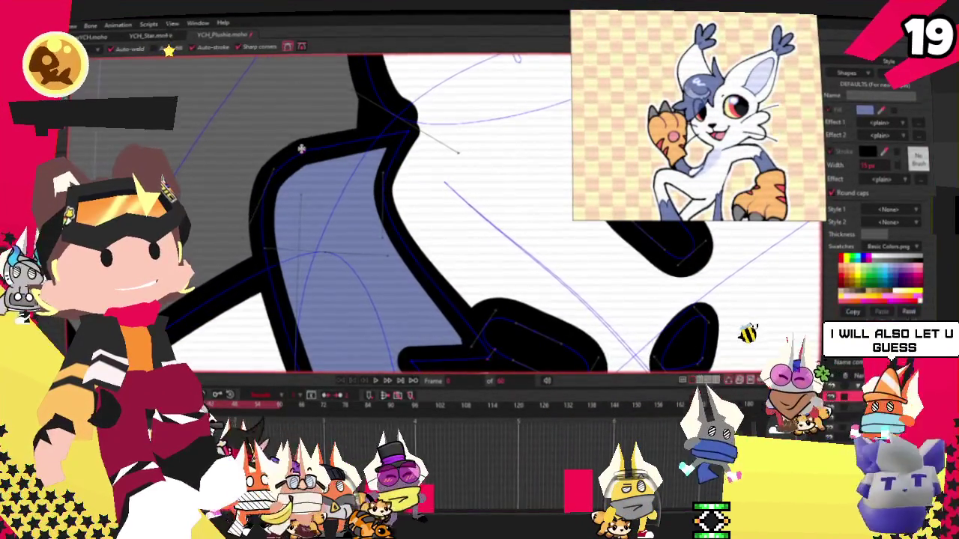
left_click_drag(319, 149, 224, 65)
- Round the new spike into a smooth curve with the Curvature tool and move its tip down
scroll(332, 193, "down", 1)
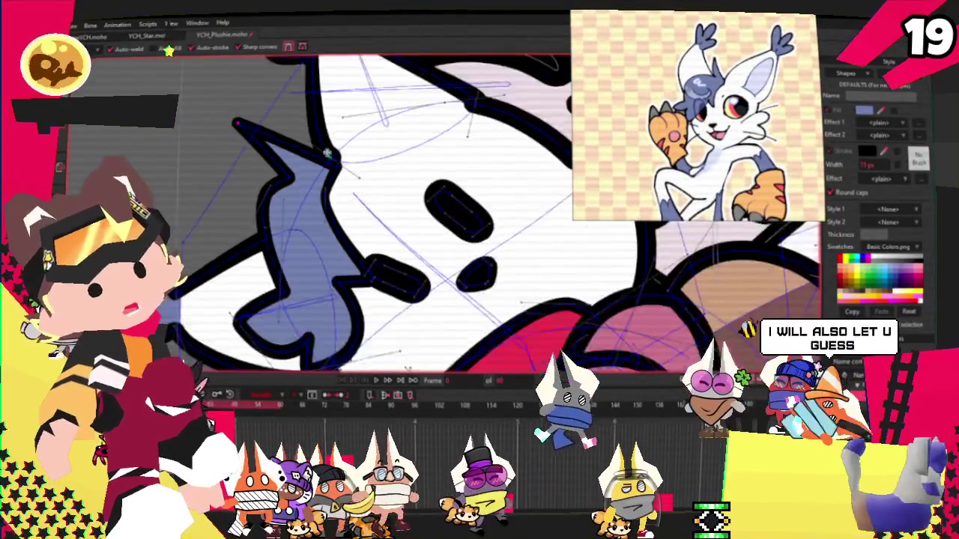
key("c")
left_click(349, 176)
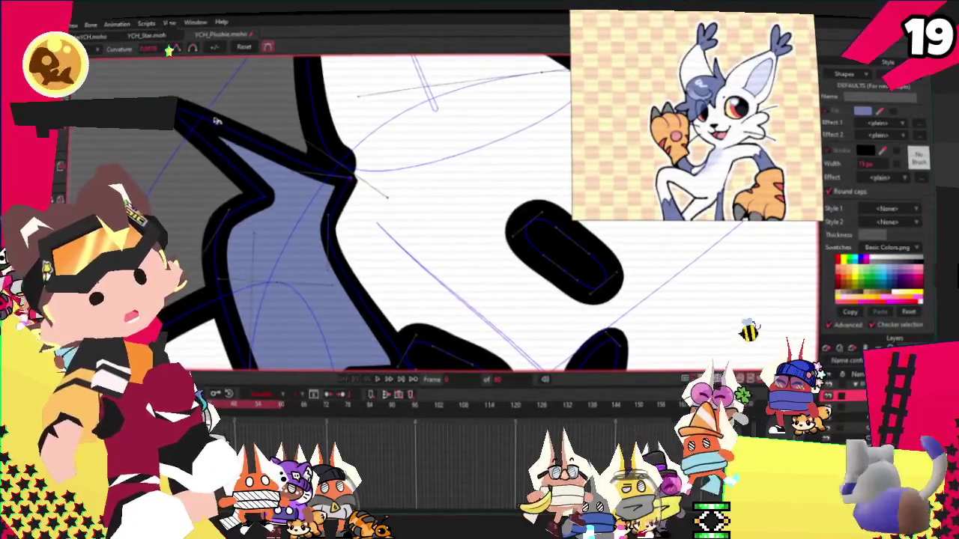
left_click_drag(166, 131, 171, 236)
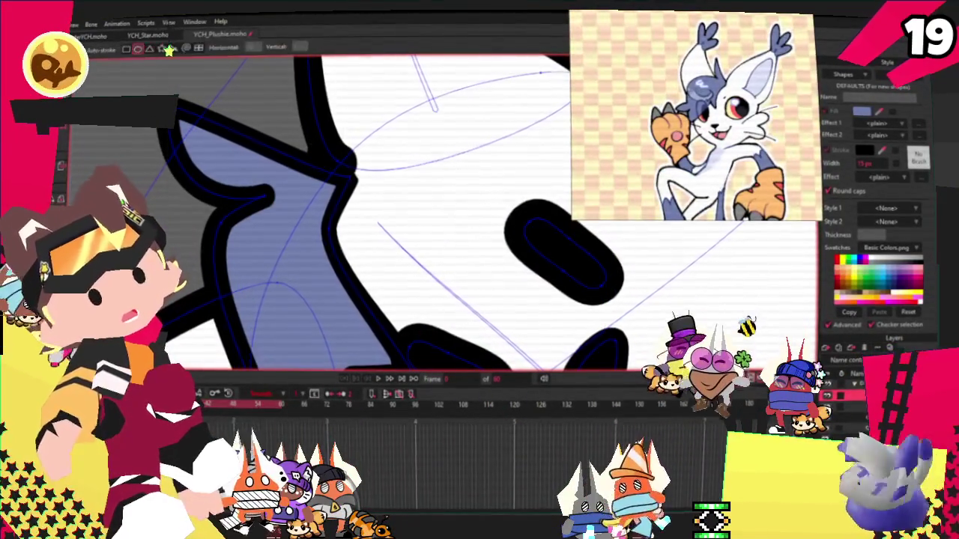
left_click_drag(212, 190, 257, 222)
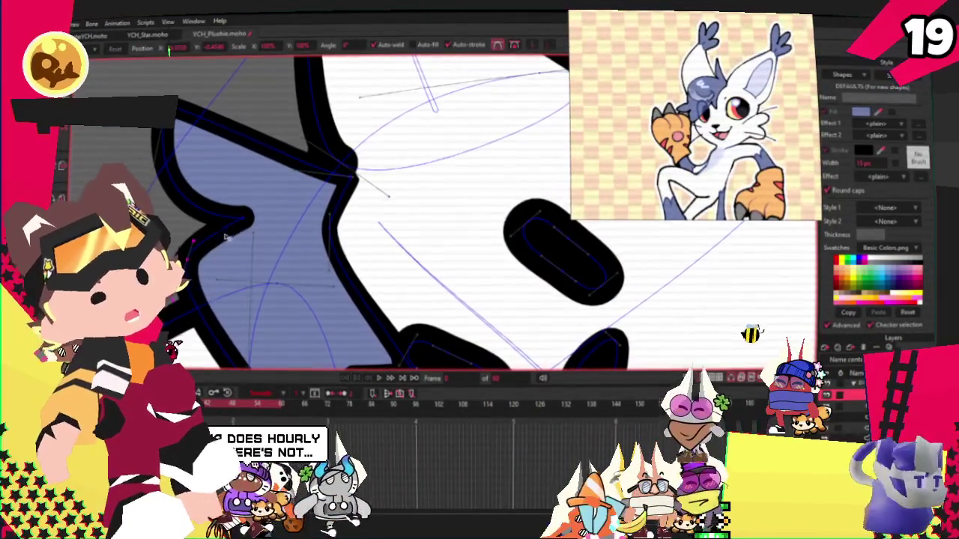
scroll(209, 173, "down", 2)
scroll(210, 173, "down", 2)
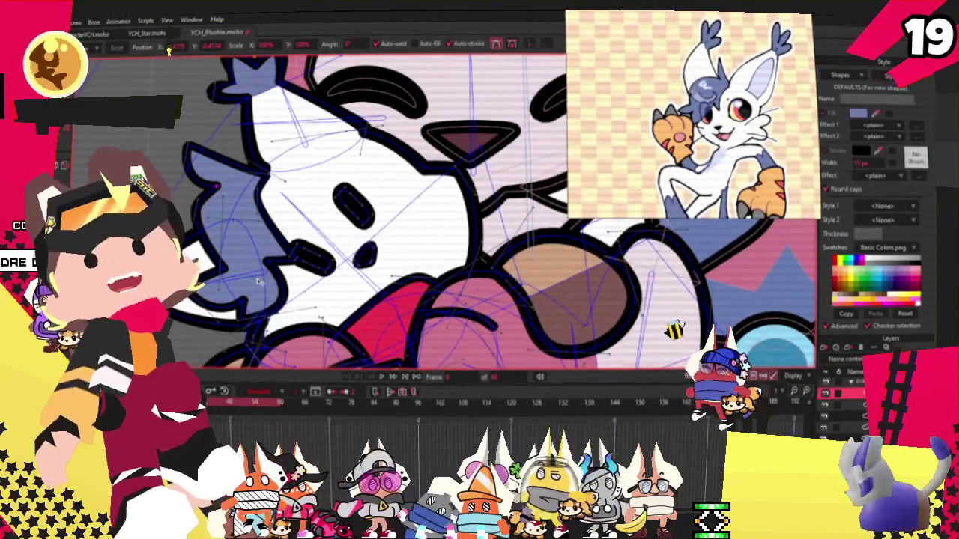
scroll(257, 282, "up", 2)
scroll(257, 282, "up", 1)
scroll(196, 149, "down", 2)
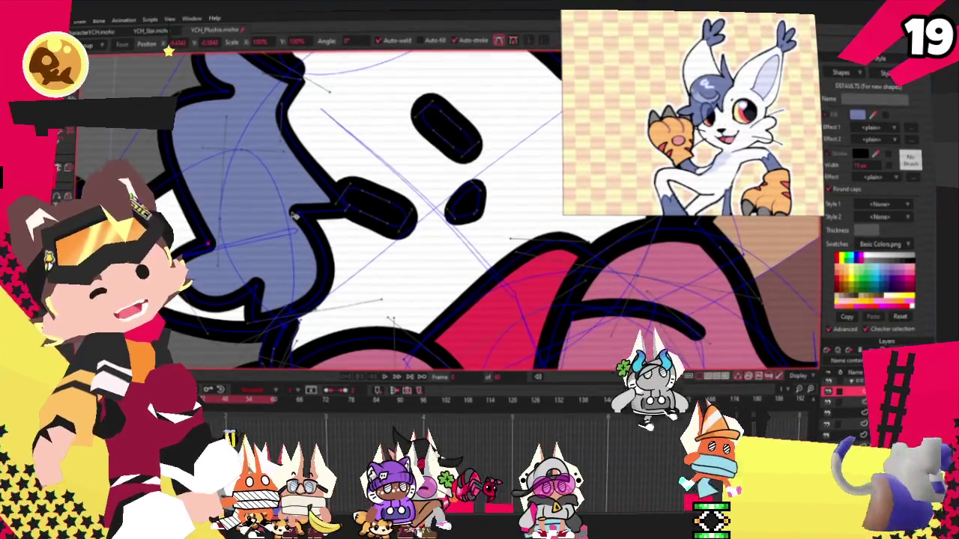
scroll(313, 219, "down", 2)
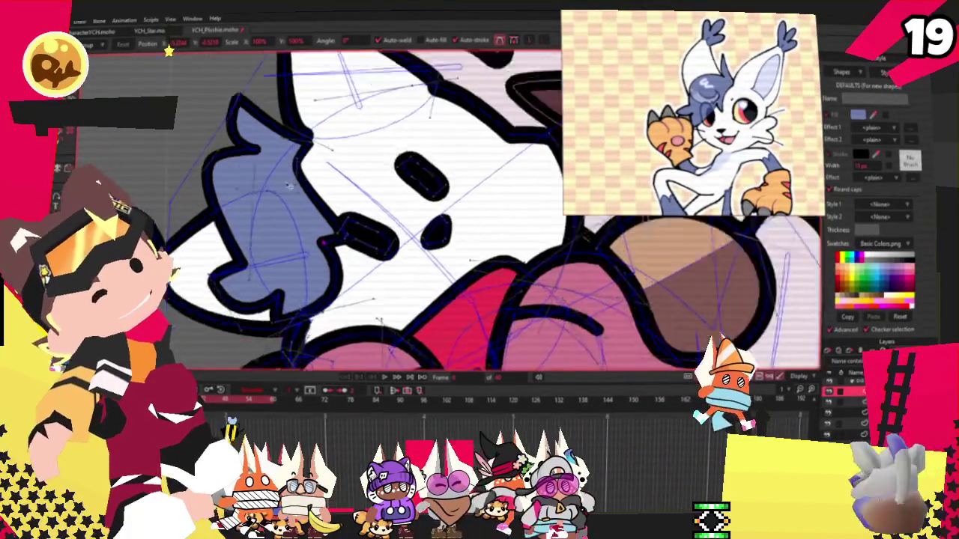
scroll(259, 177, "up", 2)
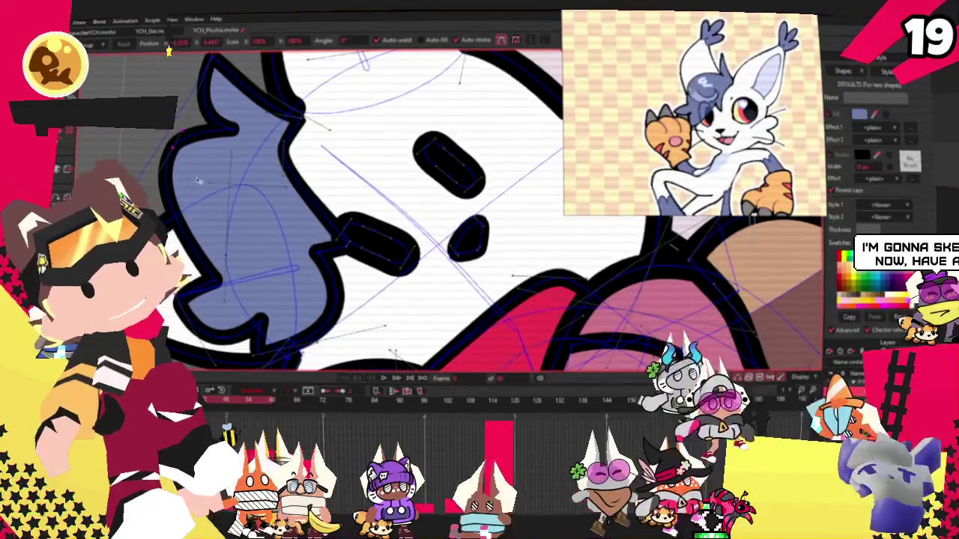
scroll(210, 221, "down", 1)
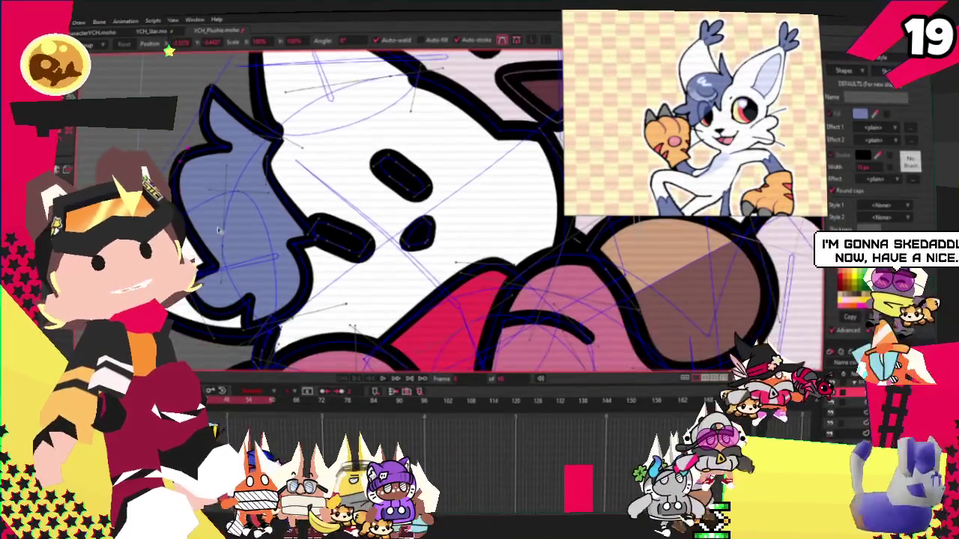
scroll(288, 145, "up", 1)
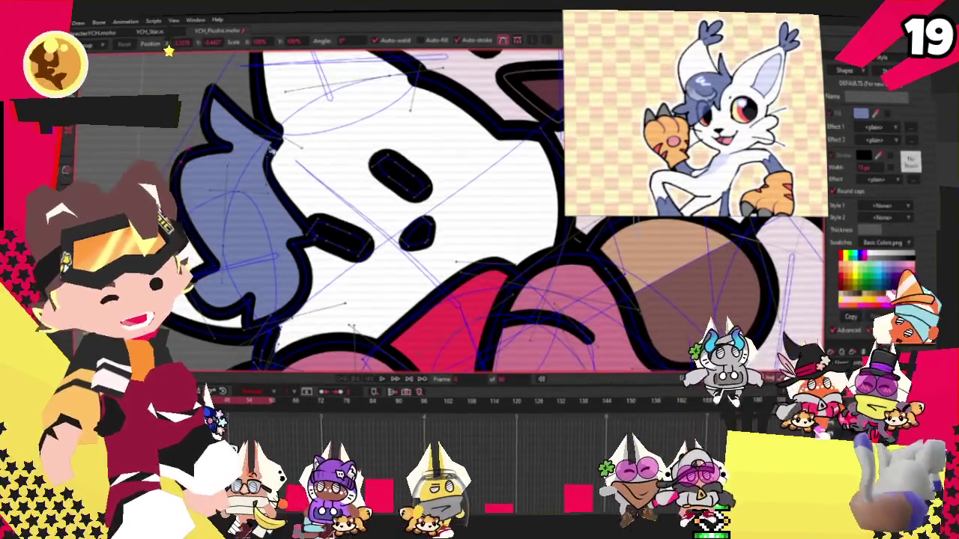
scroll(371, 365, "down", 2)
scroll(370, 367, "down", 2)
scroll(371, 375, "down", 2)
scroll(373, 386, "down", 2)
scroll(373, 390, "up", 3)
scroll(373, 390, "down", 2)
scroll(373, 389, "down", 1)
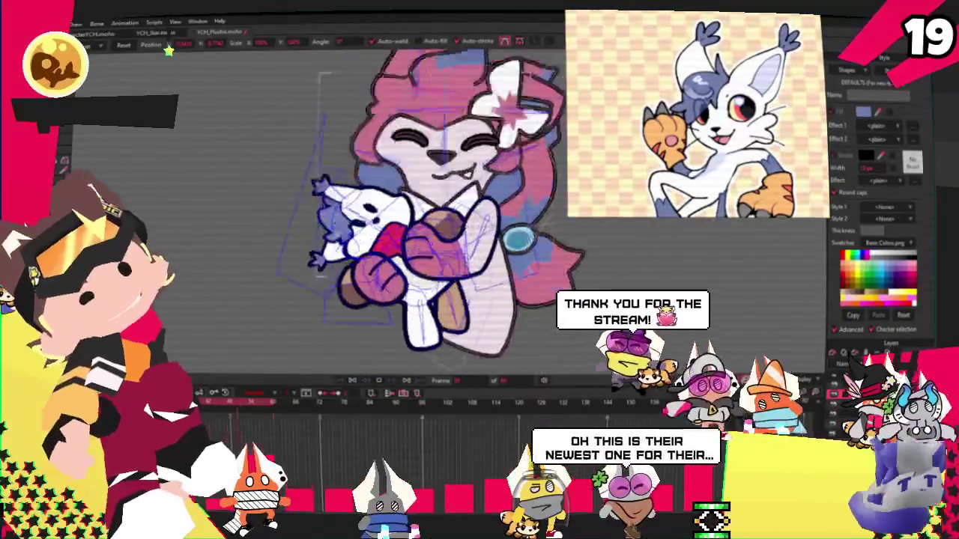
scroll(373, 389, "up", 2)
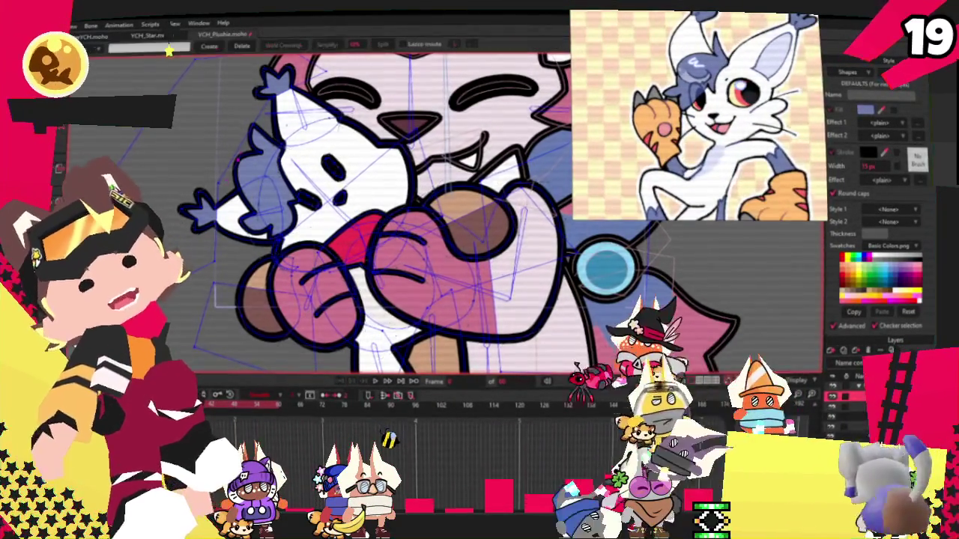
scroll(337, 210, "up", 3)
key("g")
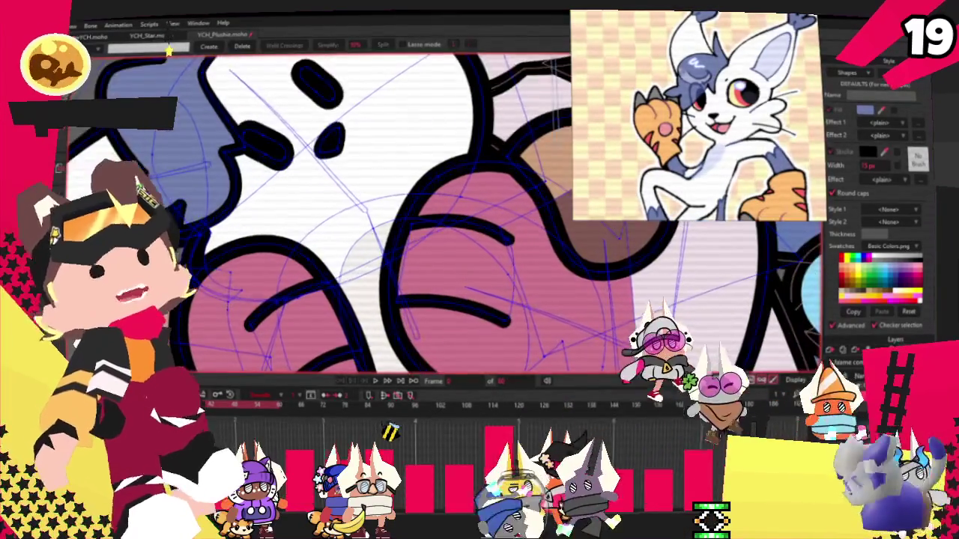
key("a")
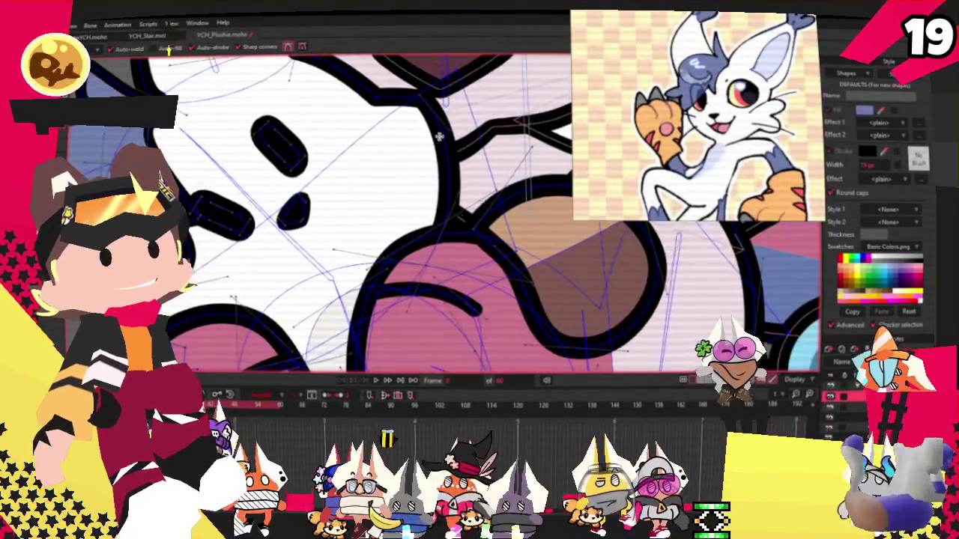
left_click_drag(440, 137, 447, 178)
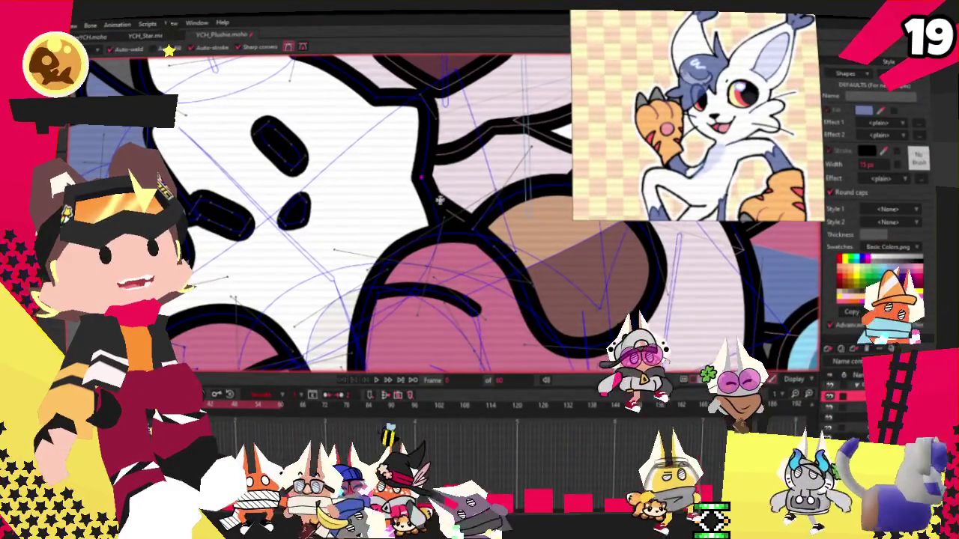
key("ctrl+z")
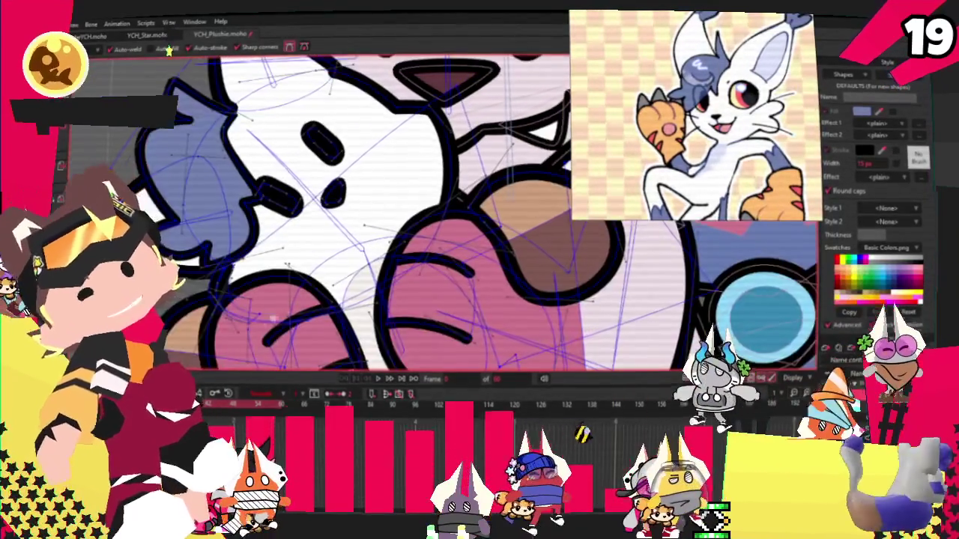
left_click_drag(337, 247, 416, 180)
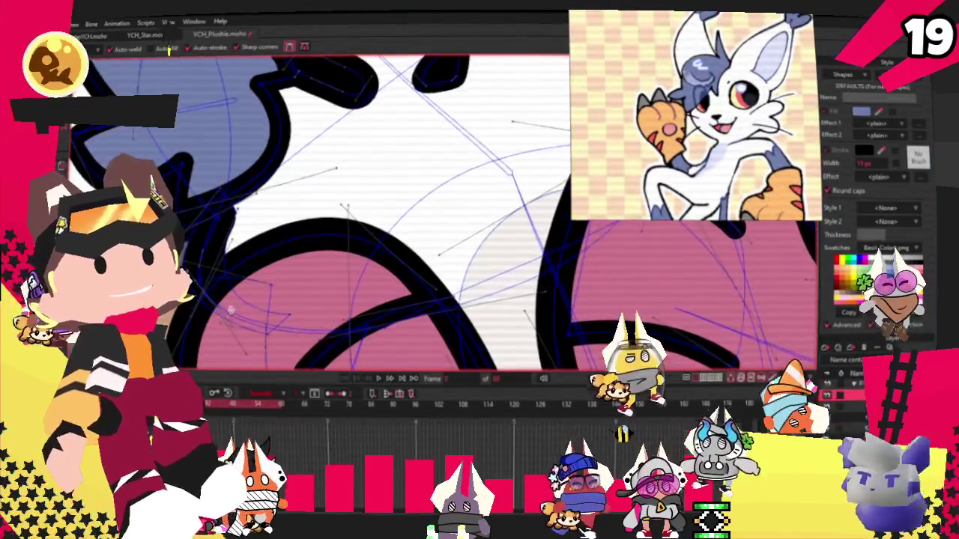
scroll(232, 293, "down", 3)
scroll(246, 254, "up", 3)
scroll(247, 254, "down", 2)
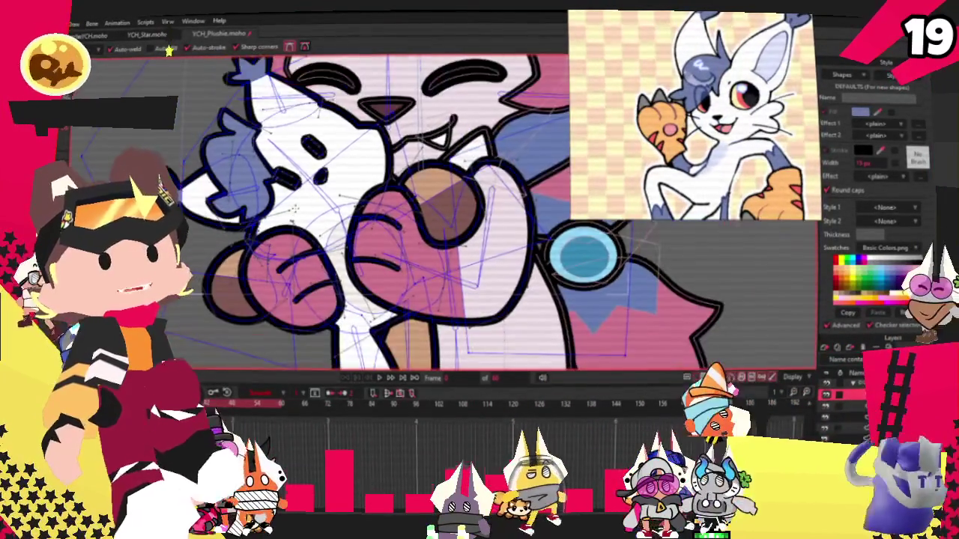
scroll(246, 254, "down", 2)
scroll(246, 254, "down", 1)
scroll(247, 254, "up", 1)
scroll(340, 165, "up", 3)
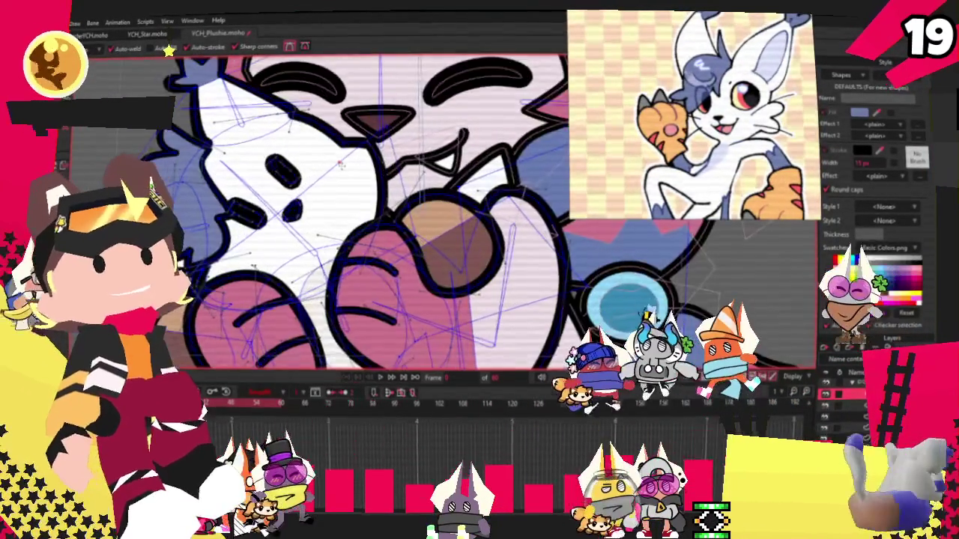
scroll(330, 168, "up", 1)
scroll(322, 169, "down", 3)
scroll(290, 204, "up", 2)
key("g")
scroll(355, 201, "up", 1)
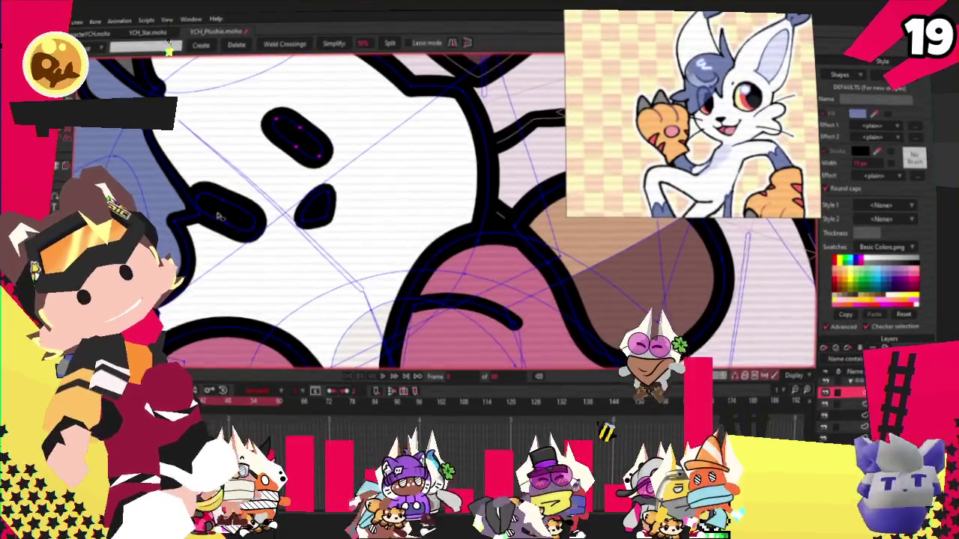
left_click(218, 216)
scroll(291, 133, "up", 1)
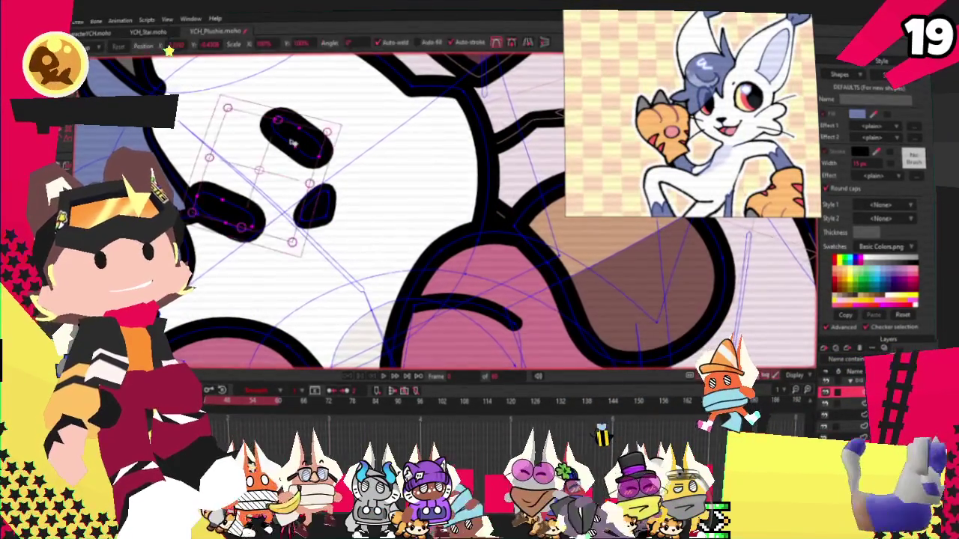
key("t")
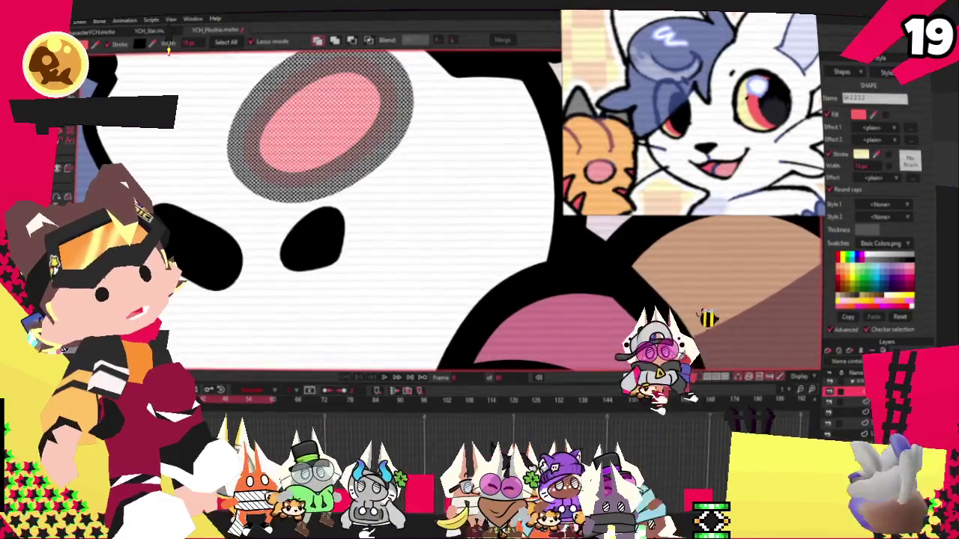
scroll(450, 117, "down", 5)
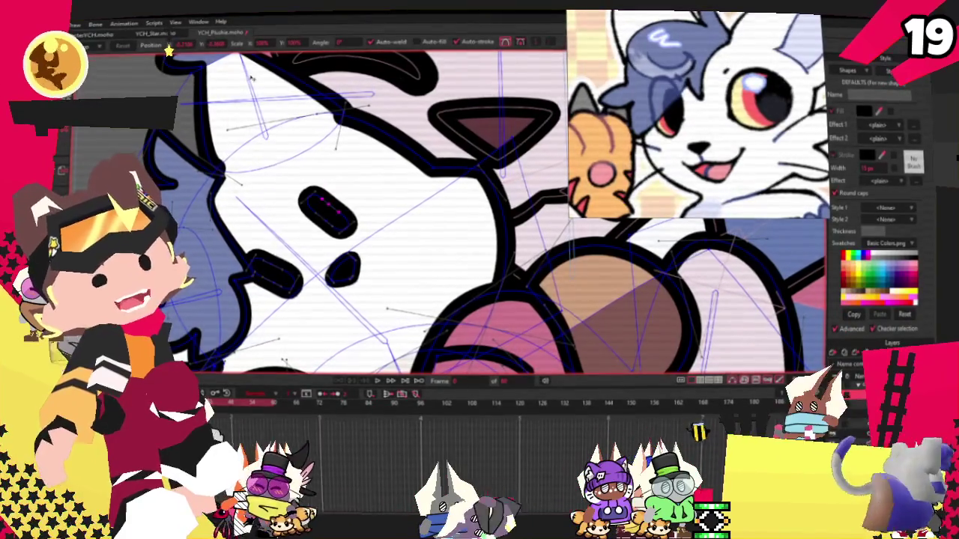
- Enlarge the upper black eye into a bigger rounded blob and select all its points
scroll(315, 220, "up", 2)
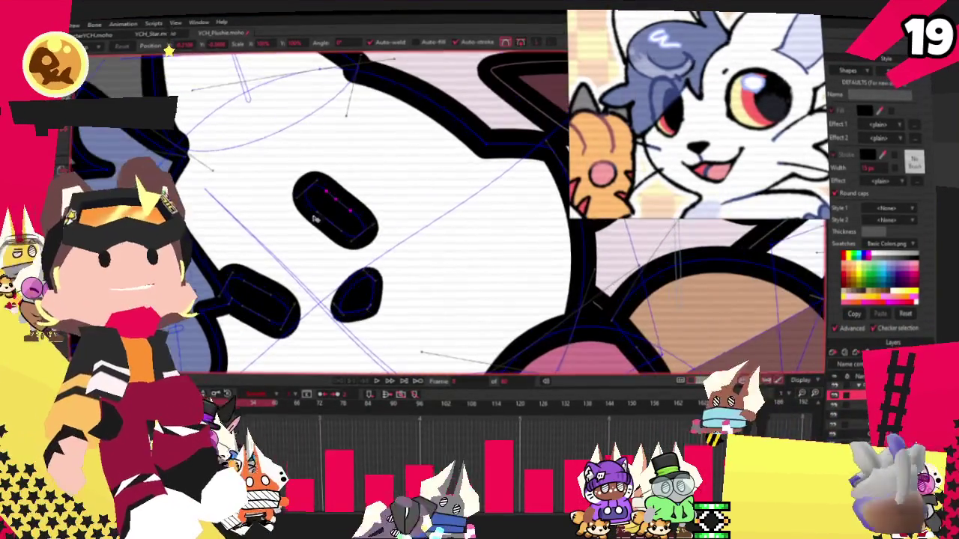
mouse_move(333, 211)
left_mouse_down()
mouse_move(297, 242)
mouse_move(358, 198)
mouse_move(341, 212)
left_mouse_up()
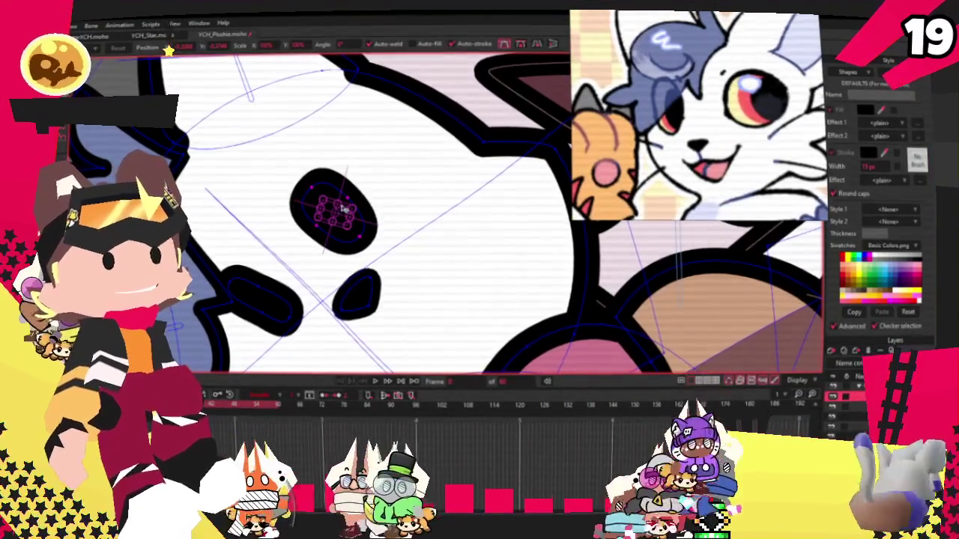
key("ctrl+a")
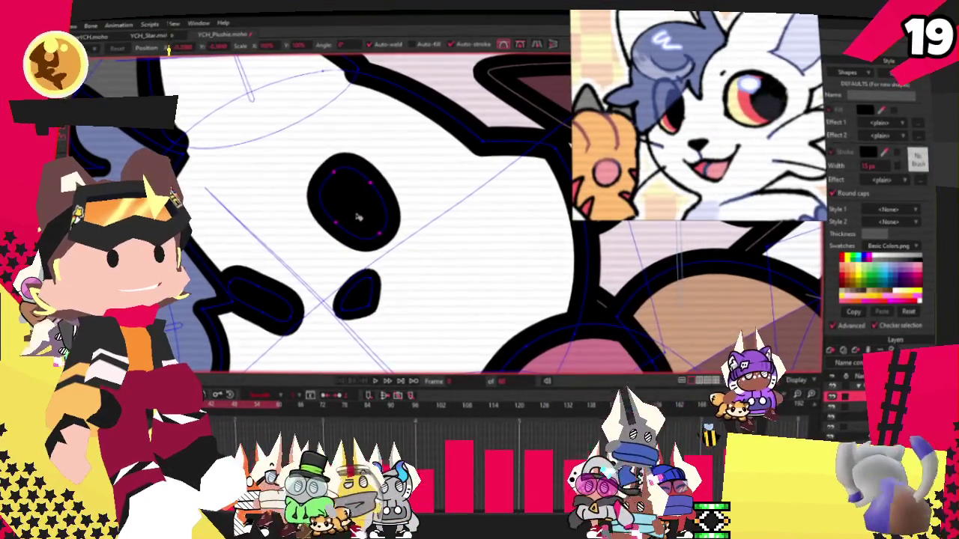
- Select the whole lower-left black blob and enlarge it into a bigger circle
left_click(263, 280)
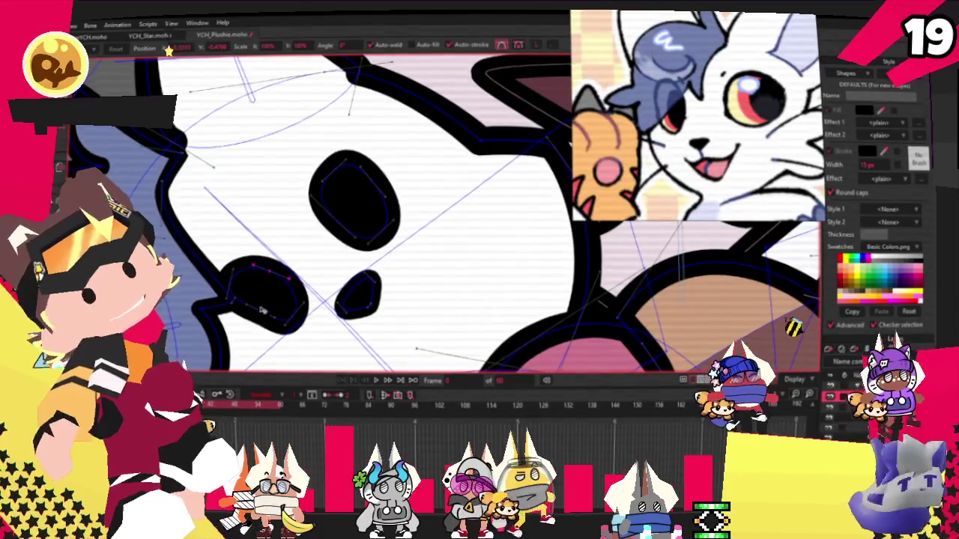
key("ctrl+a")
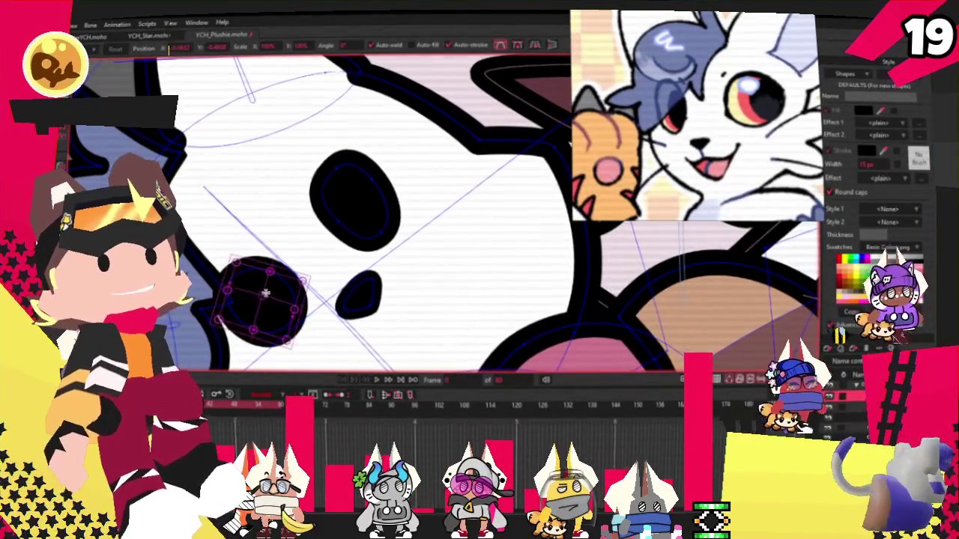
scroll(267, 291, "down", 2)
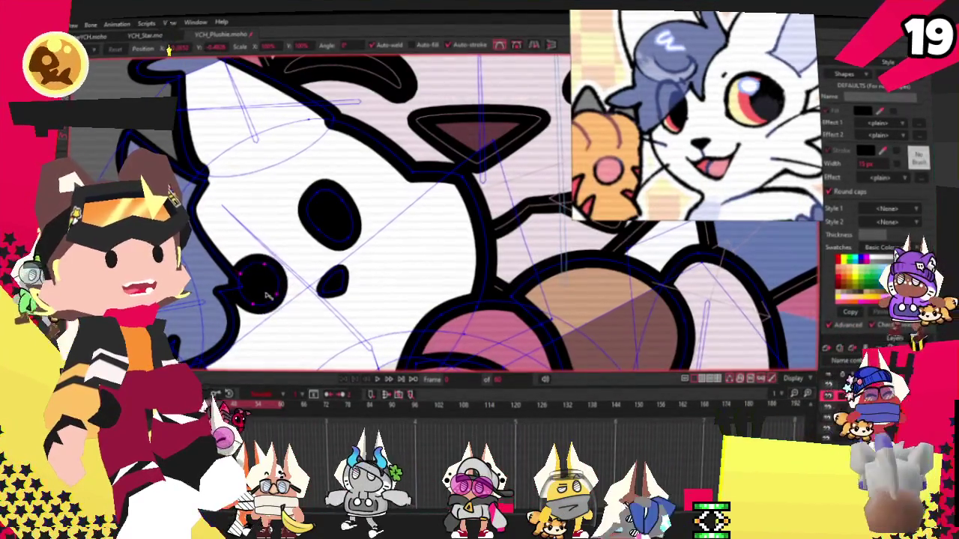
double_click(274, 296)
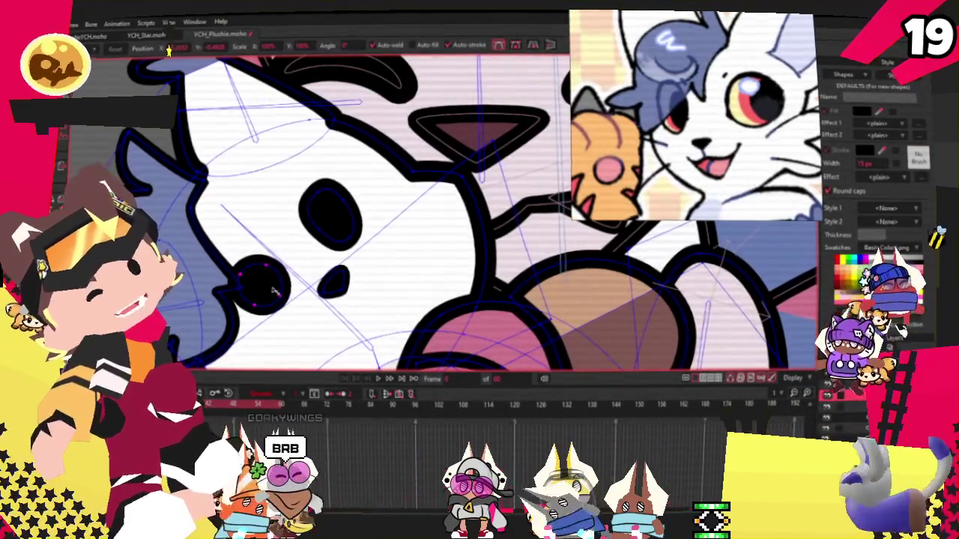
scroll(274, 292, "up", 2)
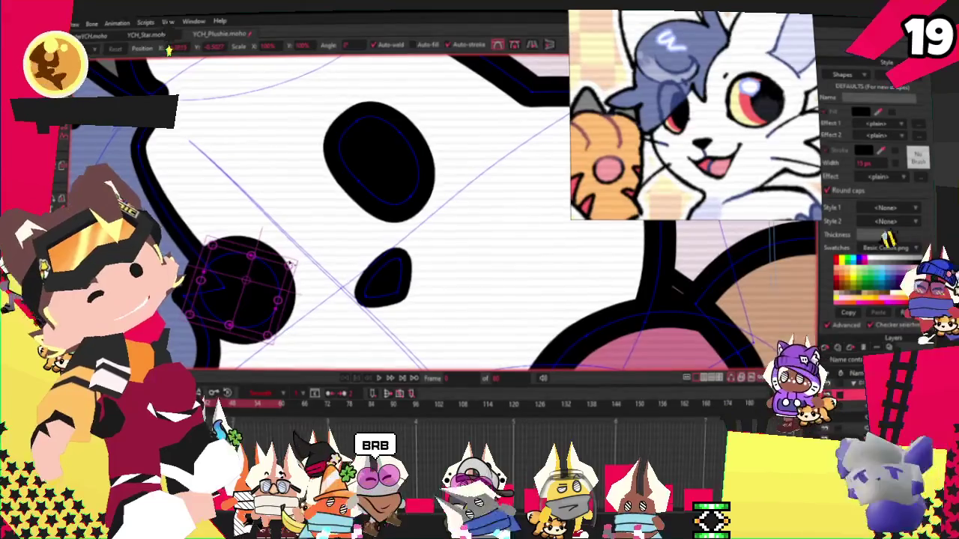
left_click_drag(291, 264, 303, 258)
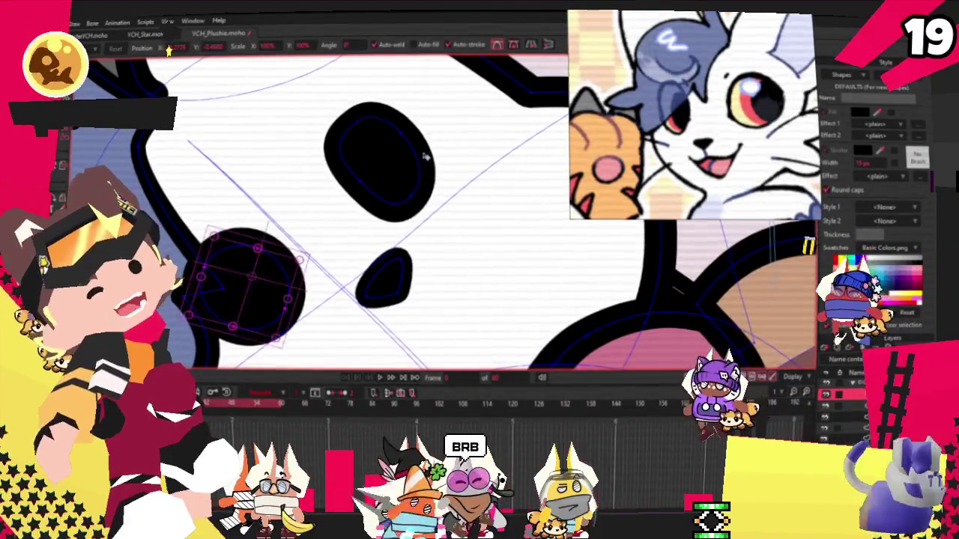
- Pull in the upper eye's top-left edge, then play the animation to preview the eyes
double_click(403, 133)
mouse_move(415, 143)
left_mouse_down()
mouse_move(369, 177)
mouse_move(424, 151)
left_mouse_up()
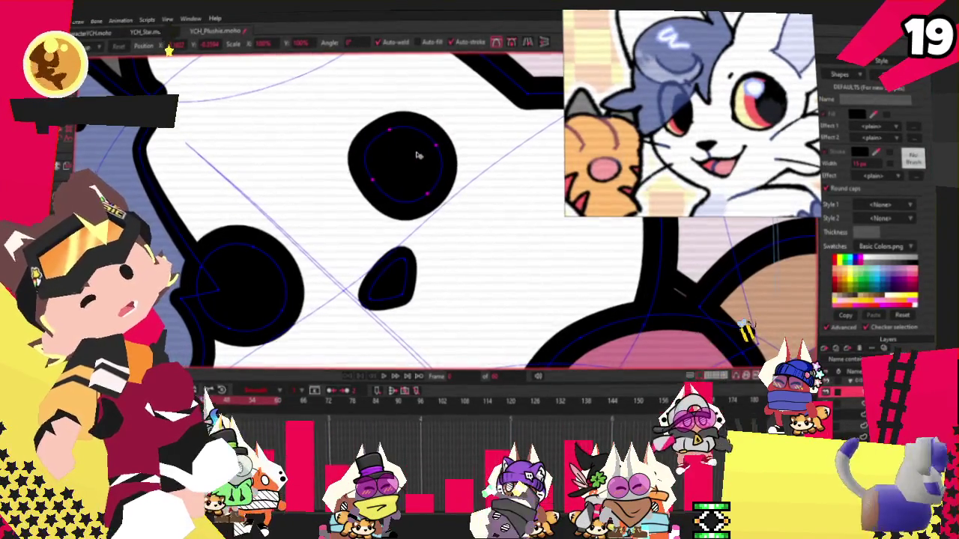
scroll(417, 158, "down", 3)
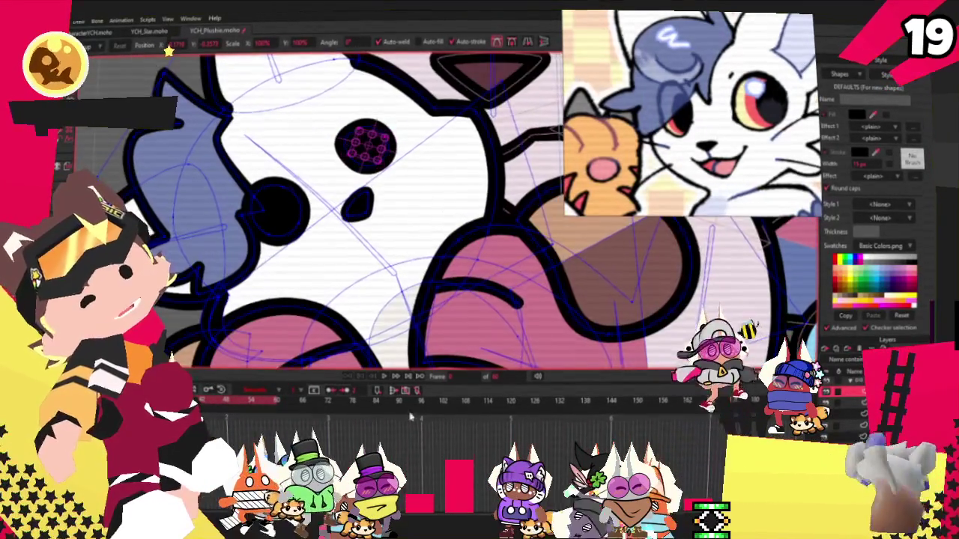
left_click(394, 377)
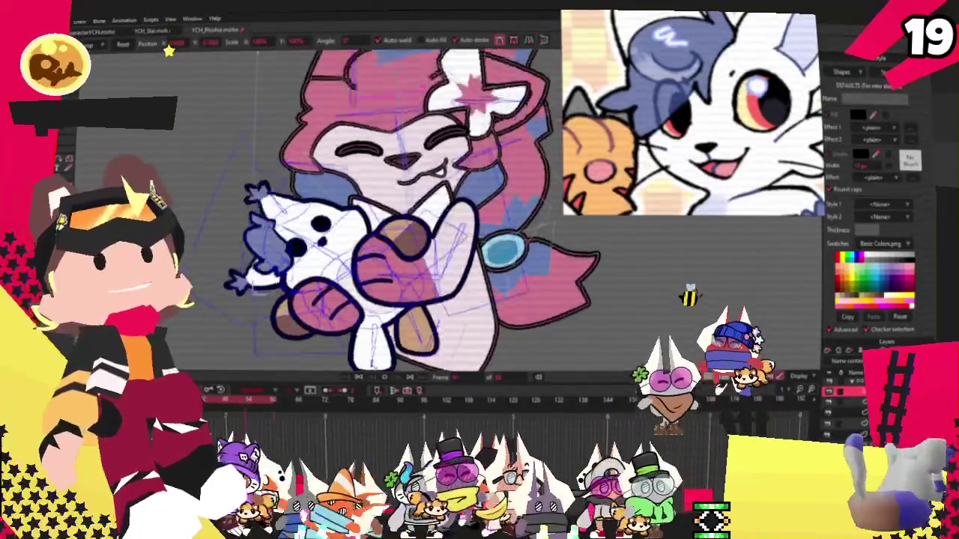
scroll(344, 236, "up", 3)
scroll(360, 234, "up", 3)
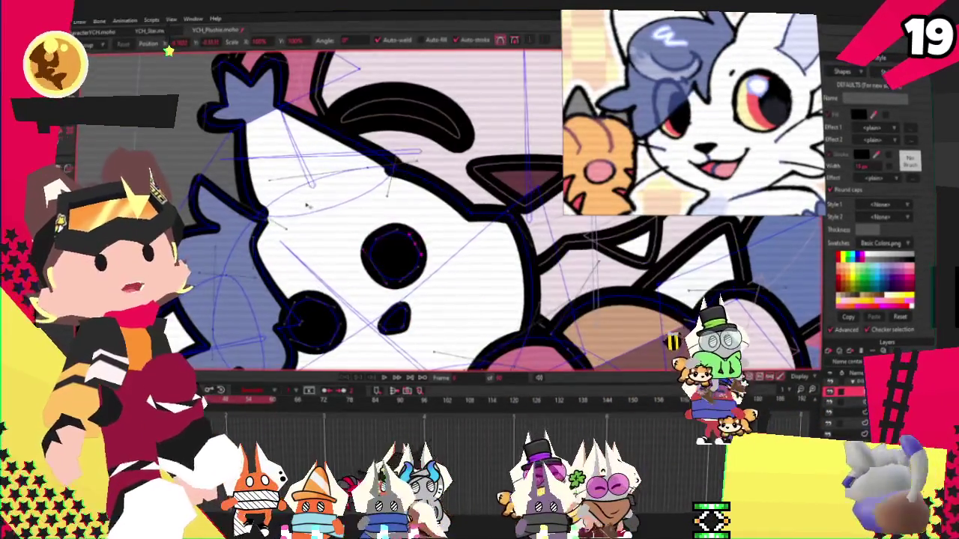
scroll(371, 232, "down", 3)
scroll(378, 231, "up", 4)
scroll(337, 247, "down", 3)
scroll(288, 273, "up", 3)
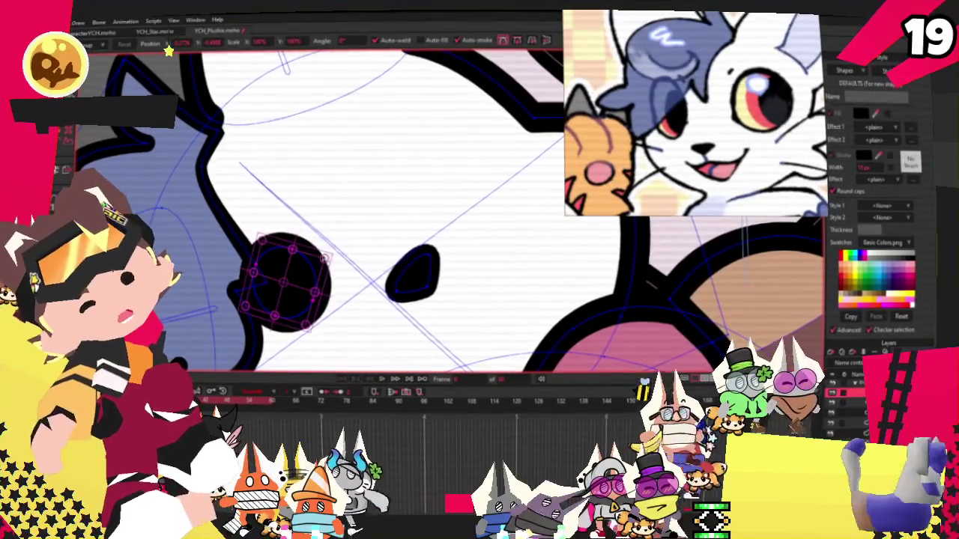
key("q")
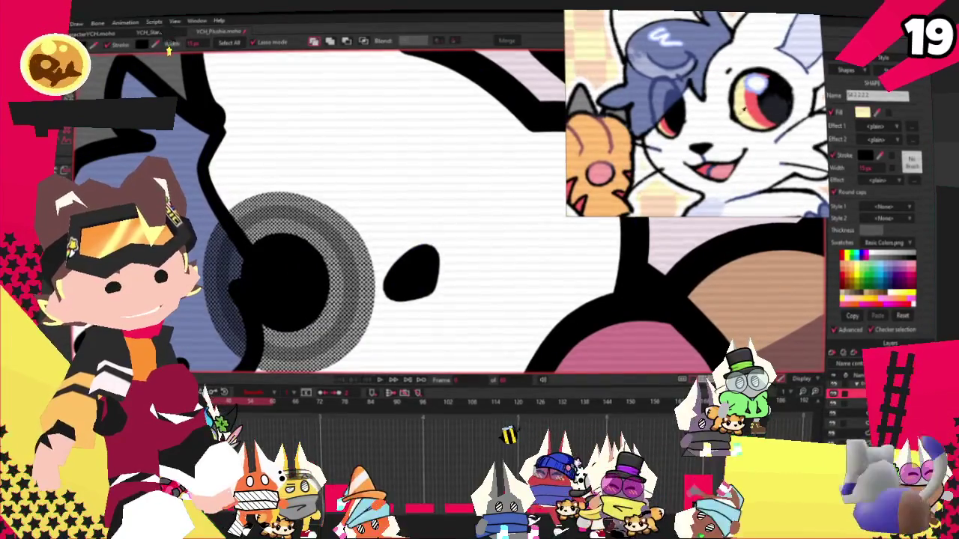
- Recolour the eye ring red with a yellow edge in the Style panel
left_click(169, 46)
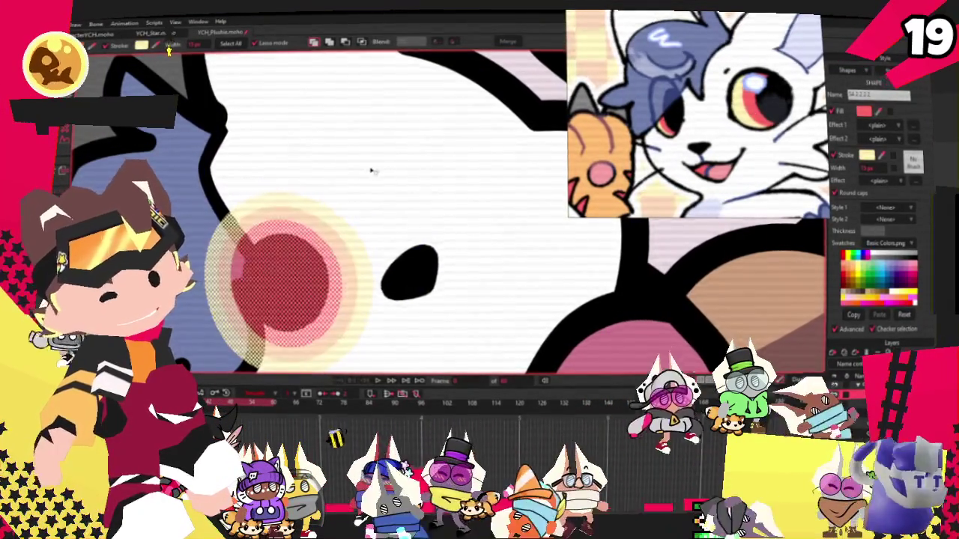
scroll(284, 185, "down", 2)
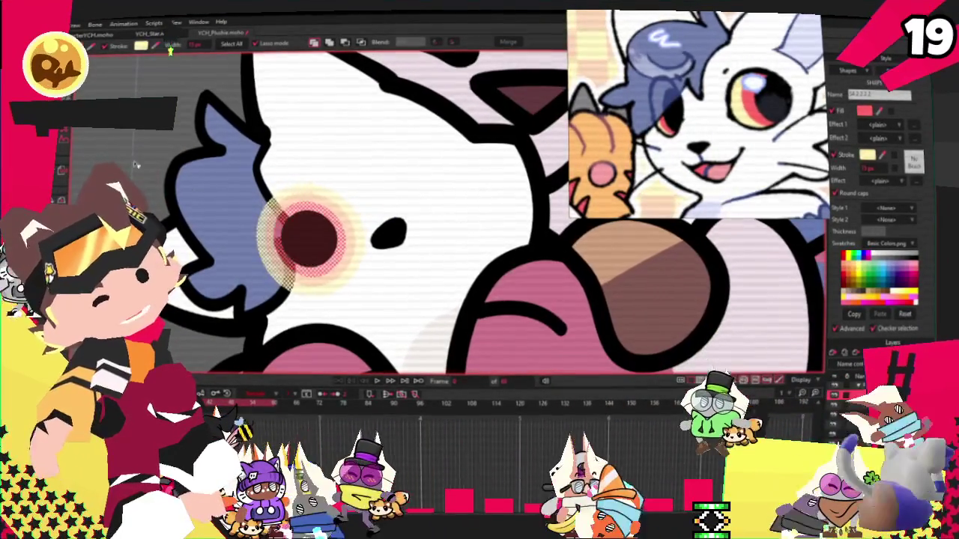
scroll(347, 277, "up", 1)
left_click(230, 185)
- Nudge the black pupil left, then shift the red-ringed eye right and enlarge it
key("t")
scroll(337, 240, "up", 1)
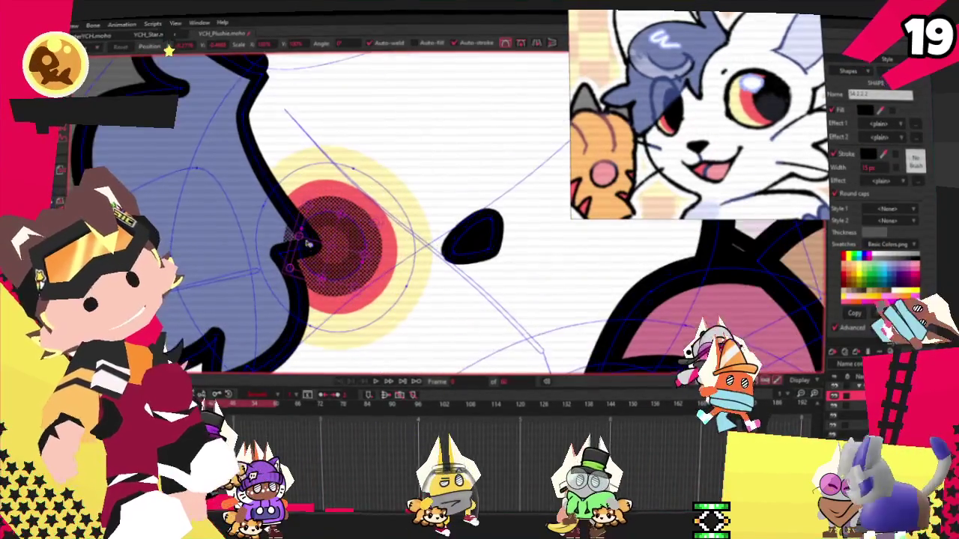
left_click_drag(377, 230, 363, 229)
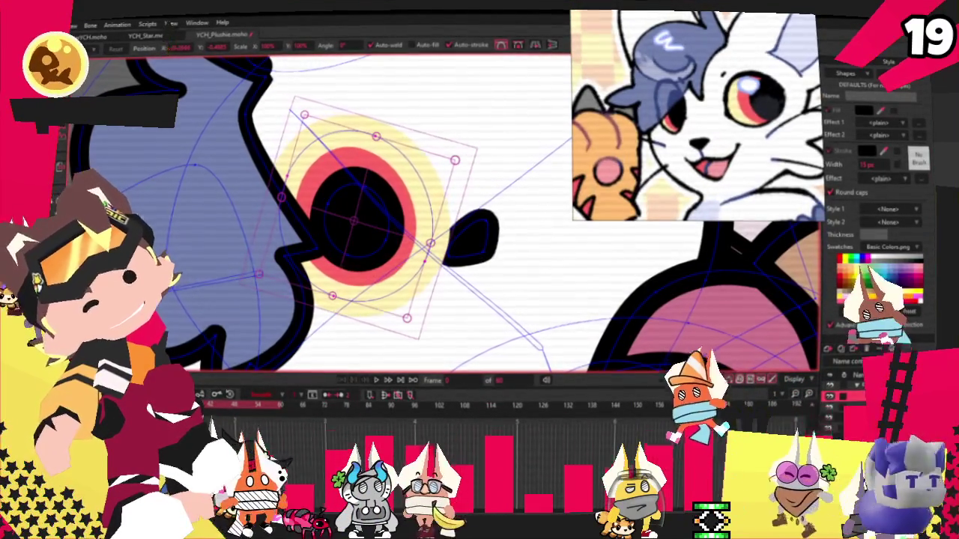
key("q")
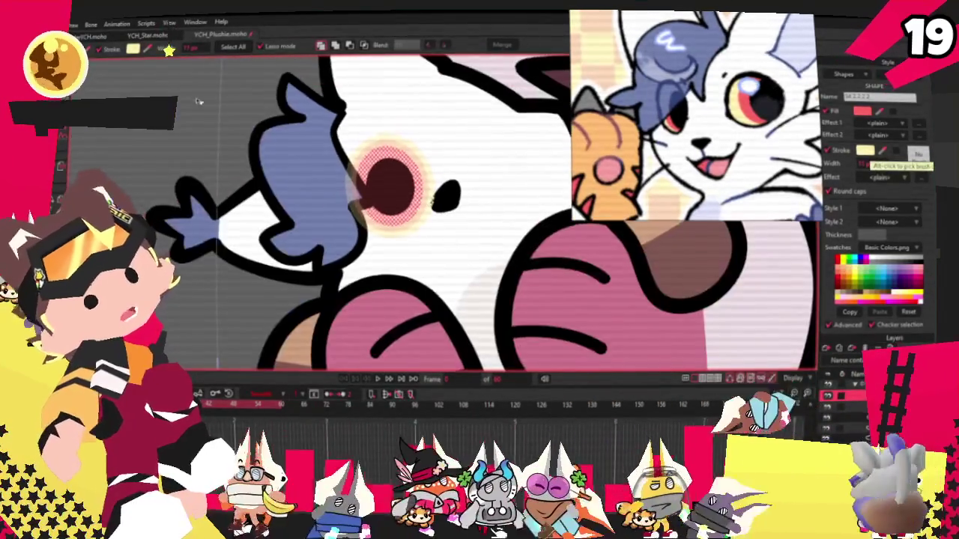
key("t")
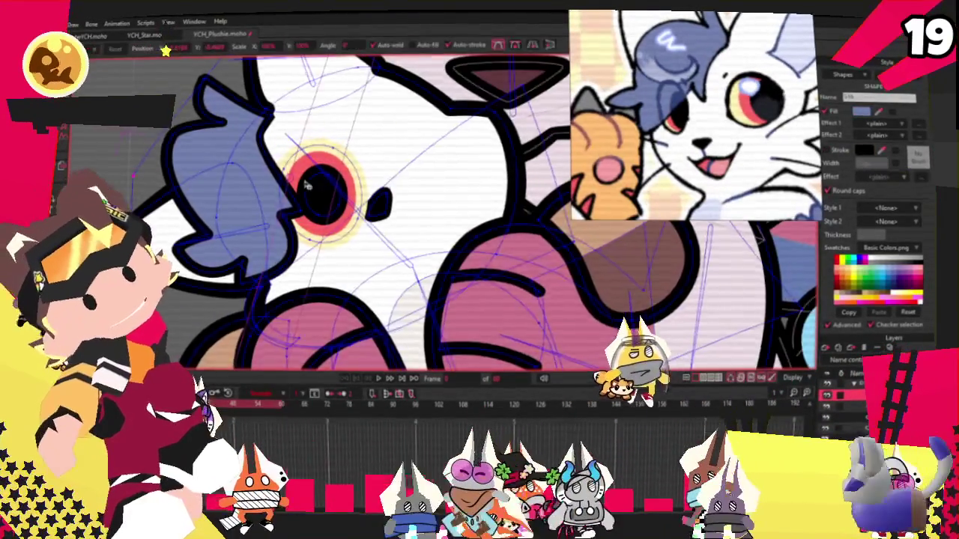
scroll(373, 152, "up", 3)
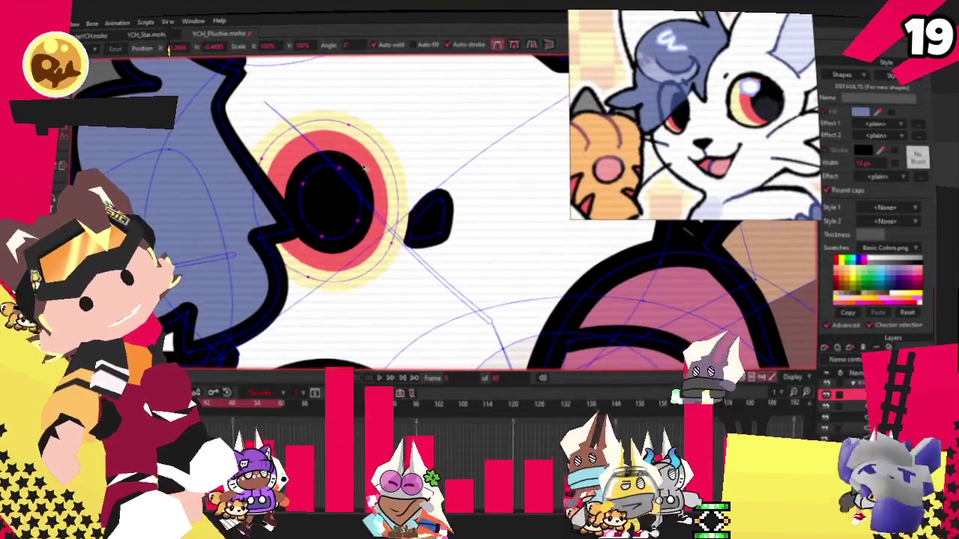
left_click_drag(374, 149, 401, 154)
scroll(401, 154, "down", 3)
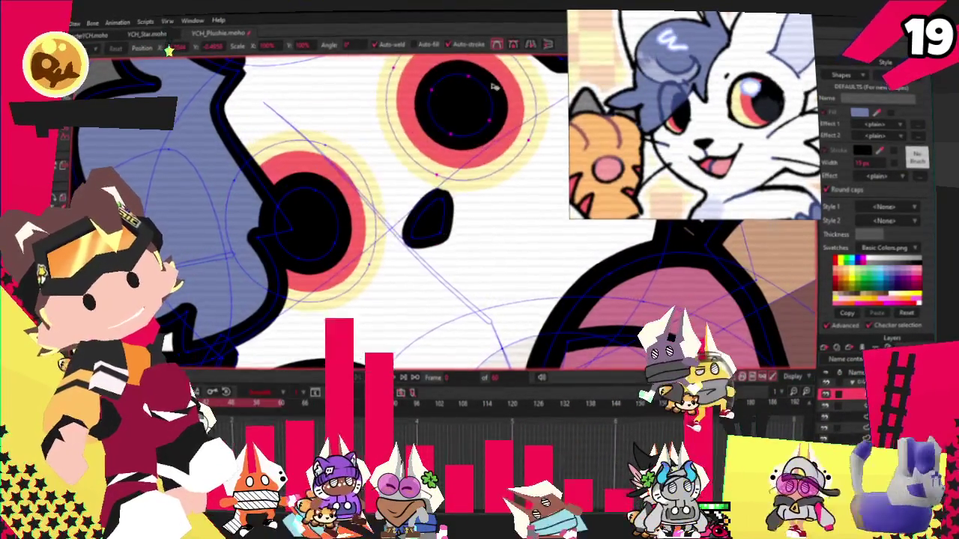
scroll(485, 105, "up", 2)
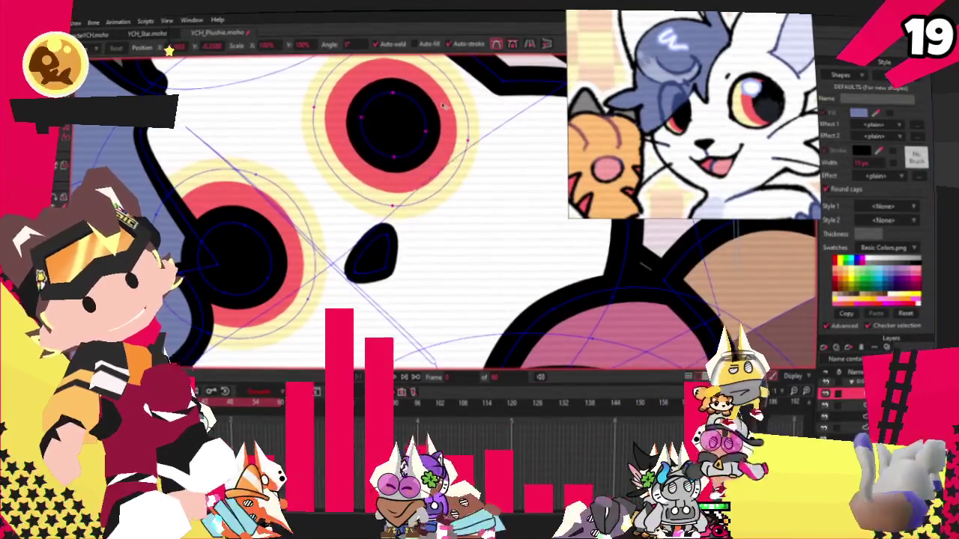
scroll(374, 149, "down", 3)
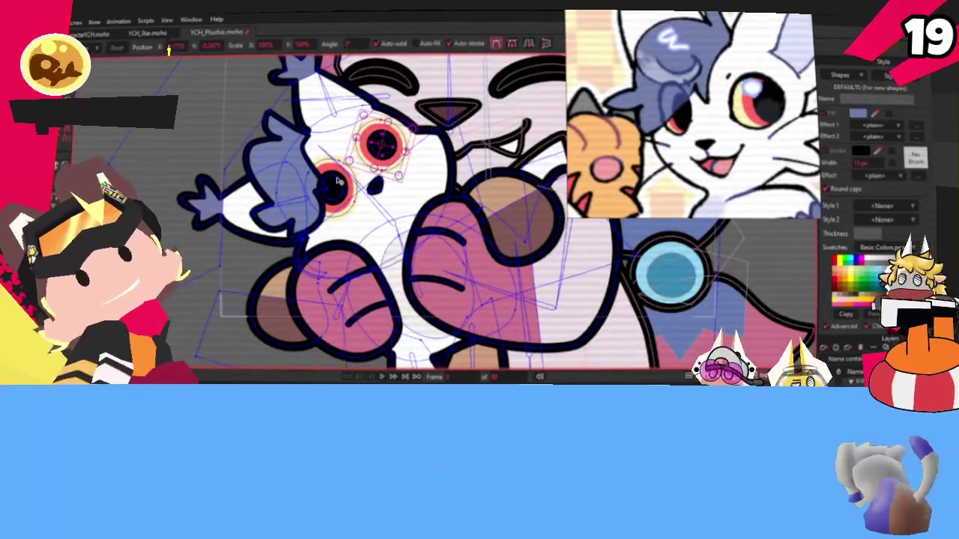
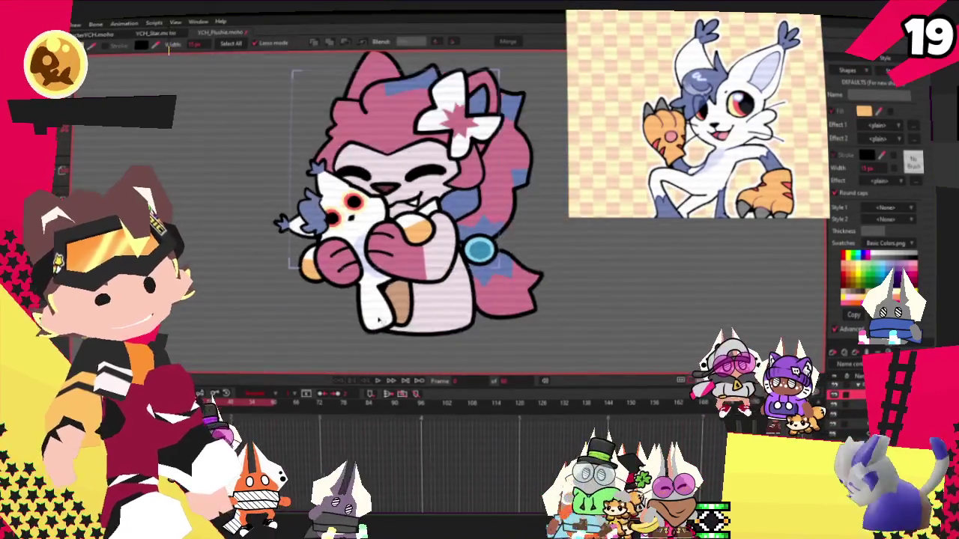
- Select the plushie's leg shape and show its blue vector points for editing
left_click(379, 318)
scroll(381, 317, "up", 5)
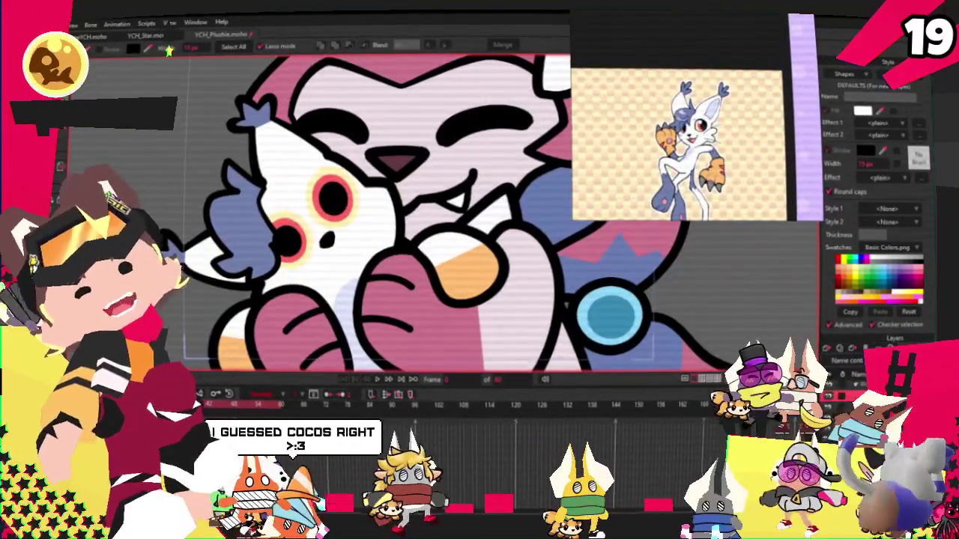
key("u")
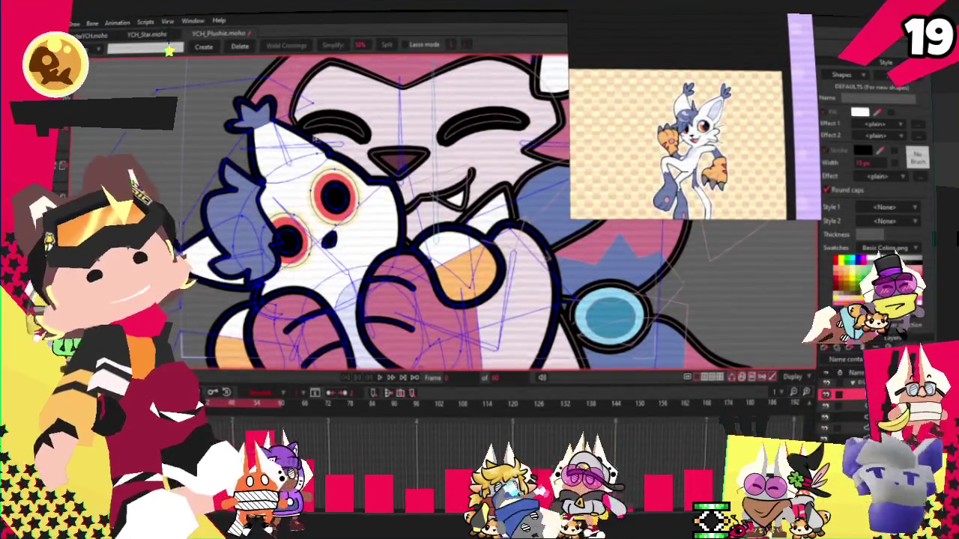
- Zoom in on the plushie's paw and its orange patch
scroll(247, 75, "up", 3)
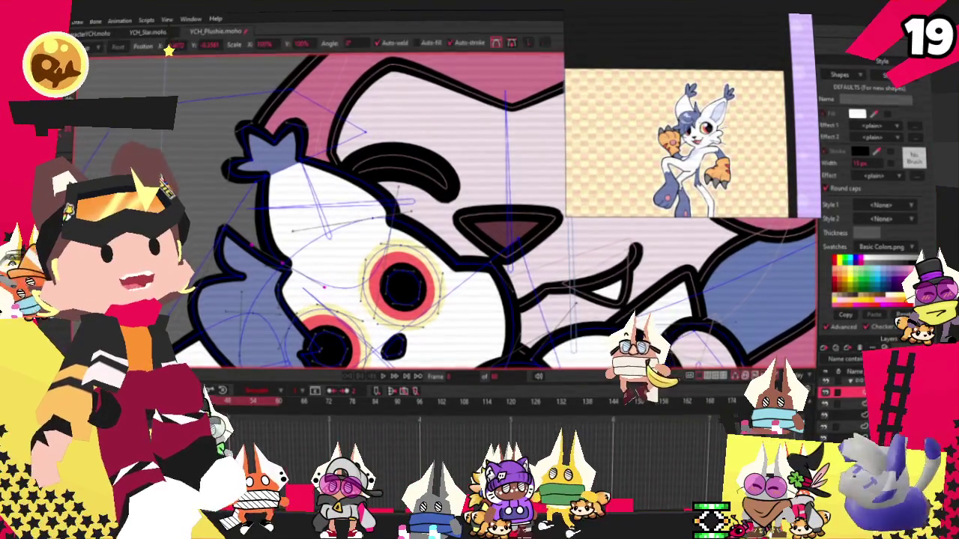
scroll(299, 247, "up", 1)
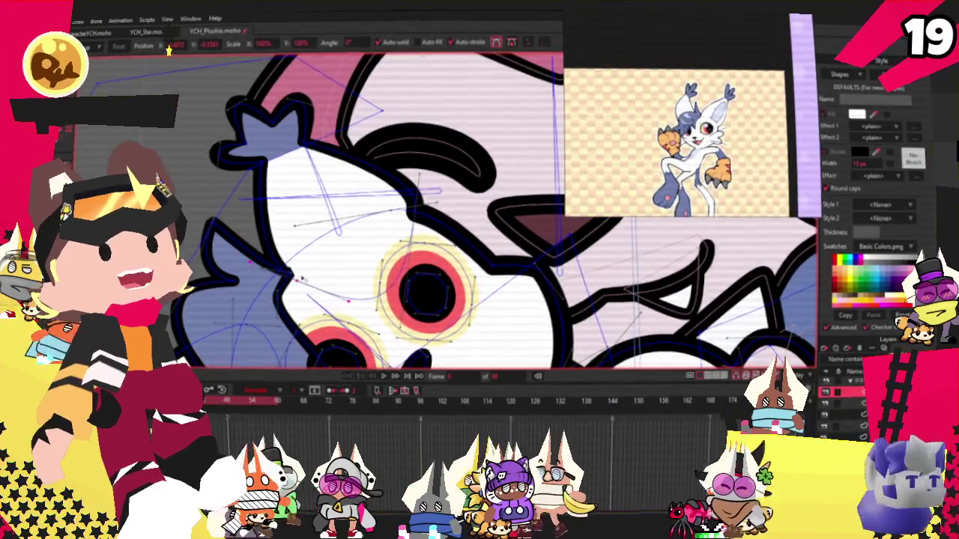
scroll(420, 209, "down", 2)
scroll(419, 210, "up", 1)
scroll(289, 263, "up", 2)
scroll(254, 139, "down", 1)
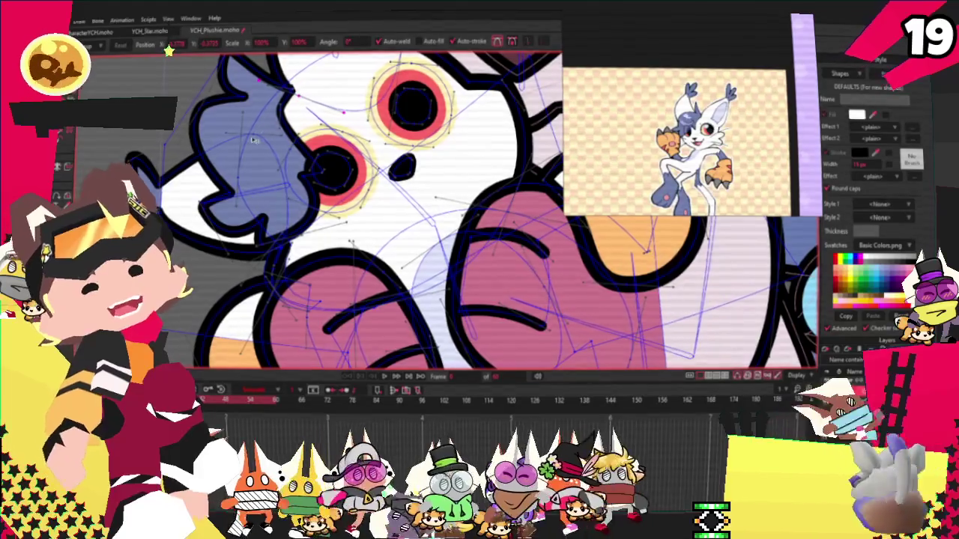
scroll(253, 139, "down", 3)
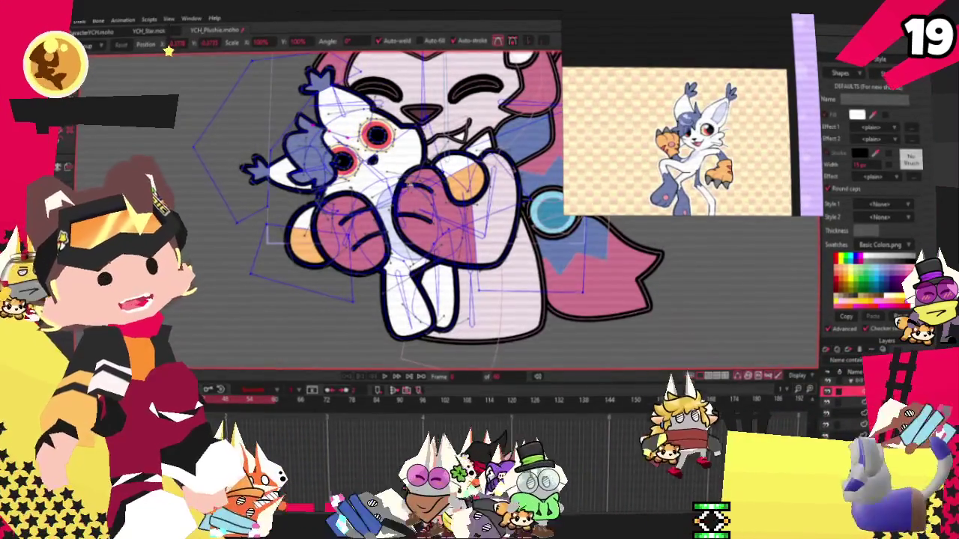
scroll(404, 209, "up", 3)
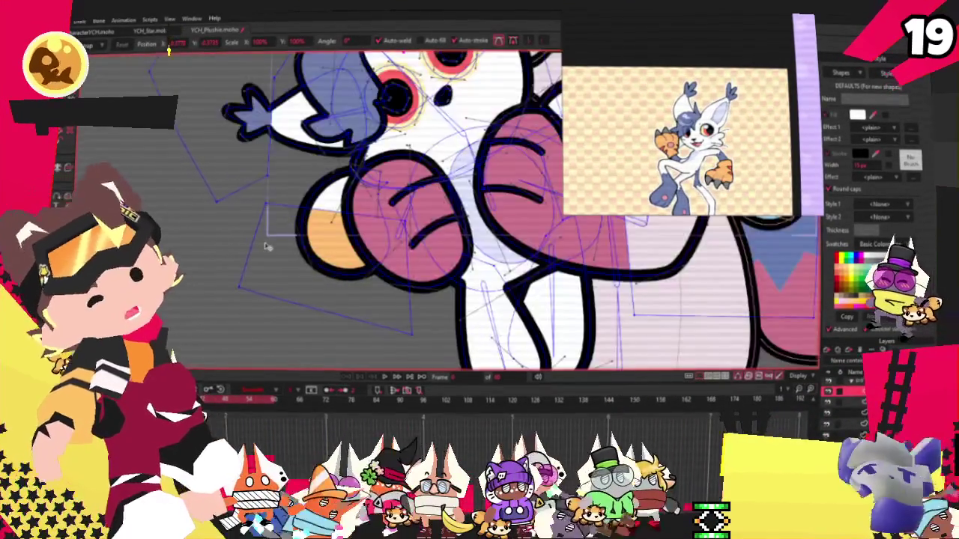
scroll(405, 210, "up", 2)
scroll(281, 149, "up", 1)
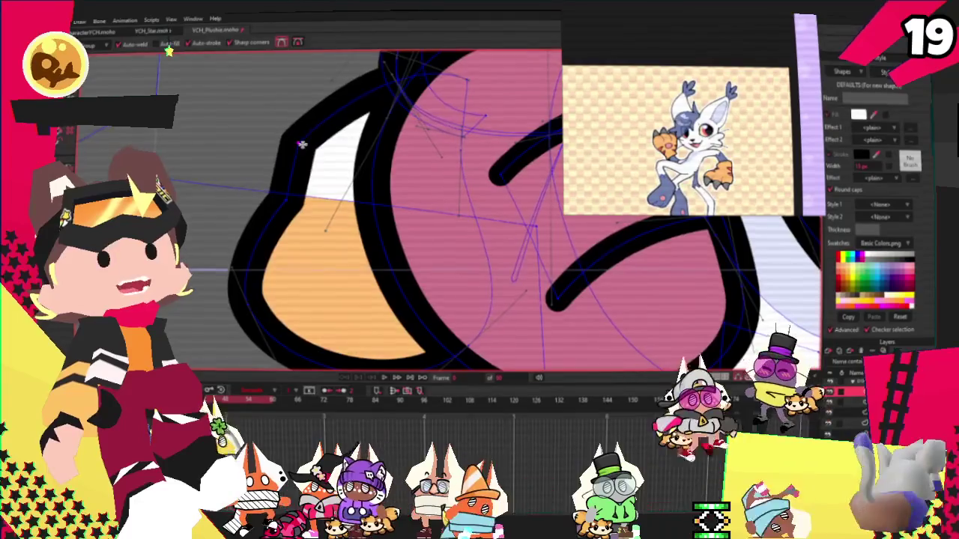
scroll(285, 235, "down", 2)
scroll(284, 235, "up", 2)
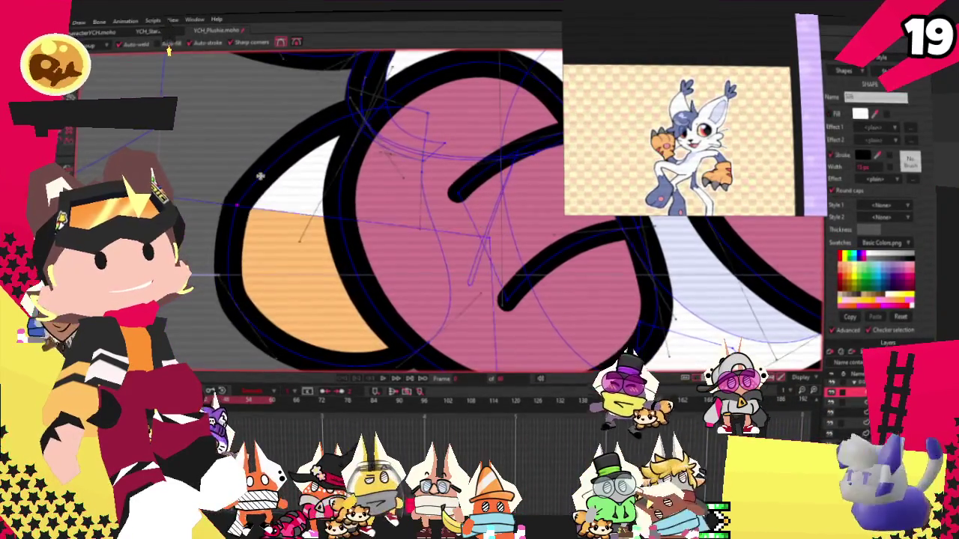
scroll(276, 209, "down", 2)
scroll(275, 209, "down", 2)
scroll(420, 139, "up", 4)
scroll(420, 139, "up", 2)
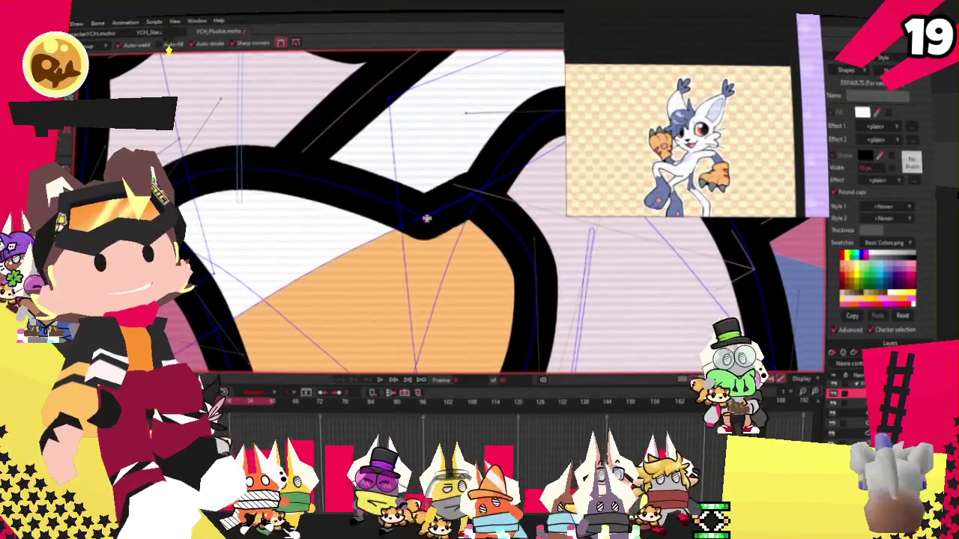
scroll(420, 211, "down", 2)
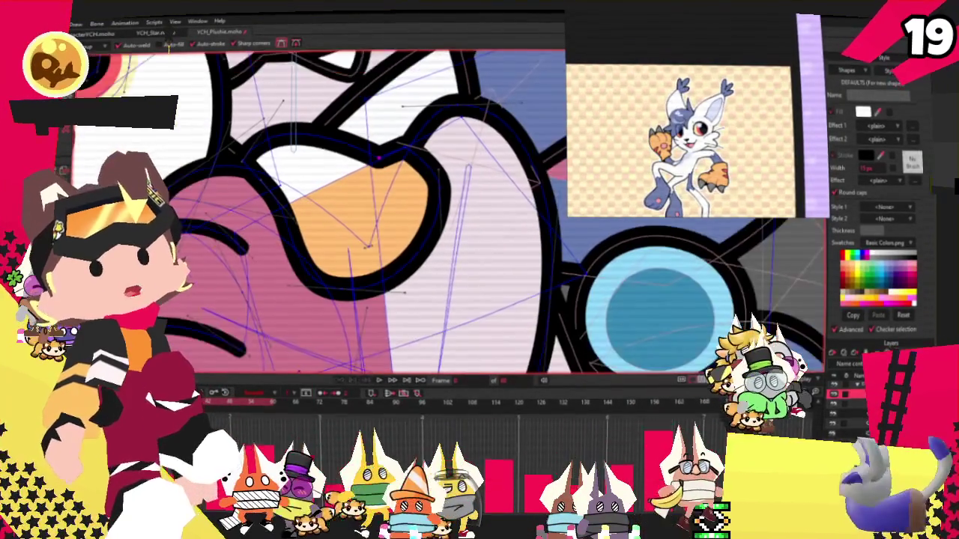
- Drag the orange patch's right-edge points inward with Transform Points
key("t")
left_click_drag(440, 196, 429, 248)
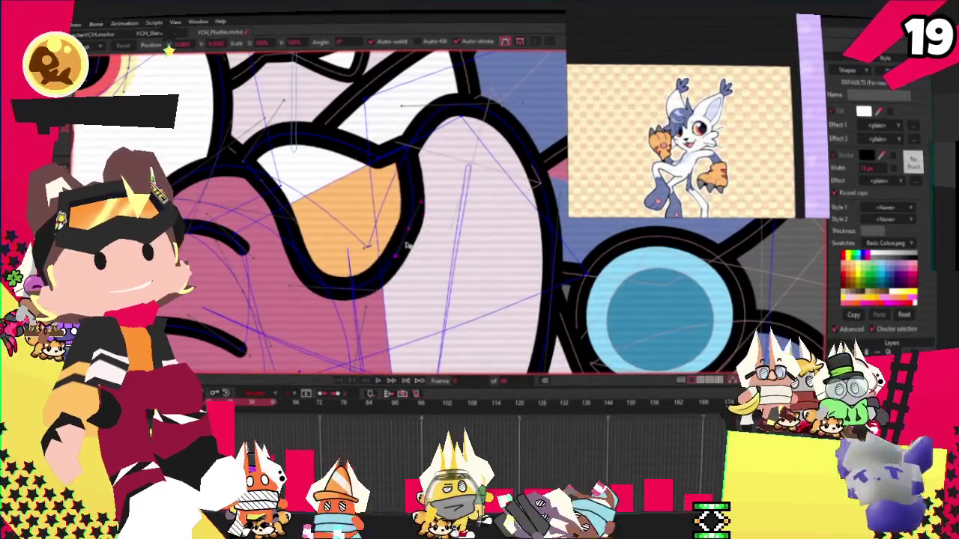
scroll(429, 248, "down", 3)
scroll(193, 238, "up", 2)
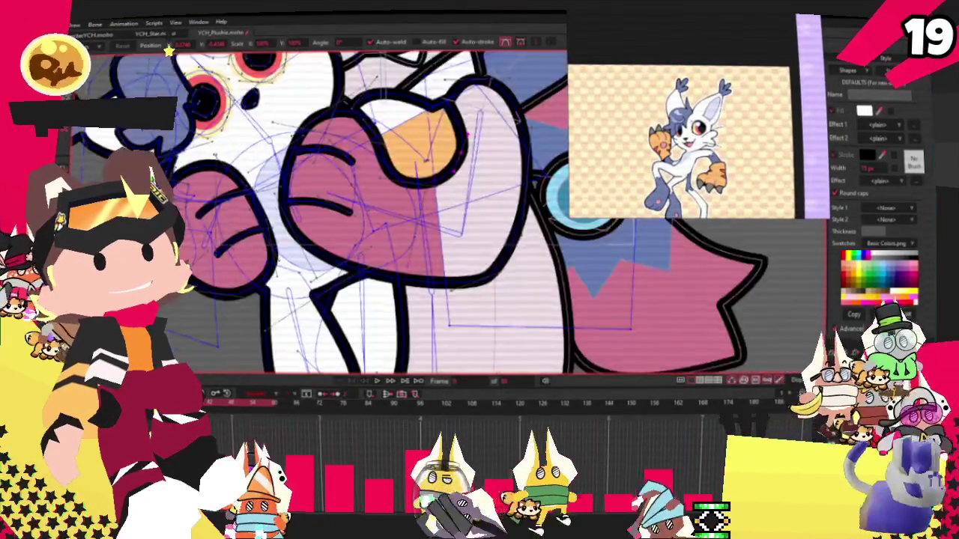
scroll(193, 238, "up", 1)
scroll(194, 239, "up", 2)
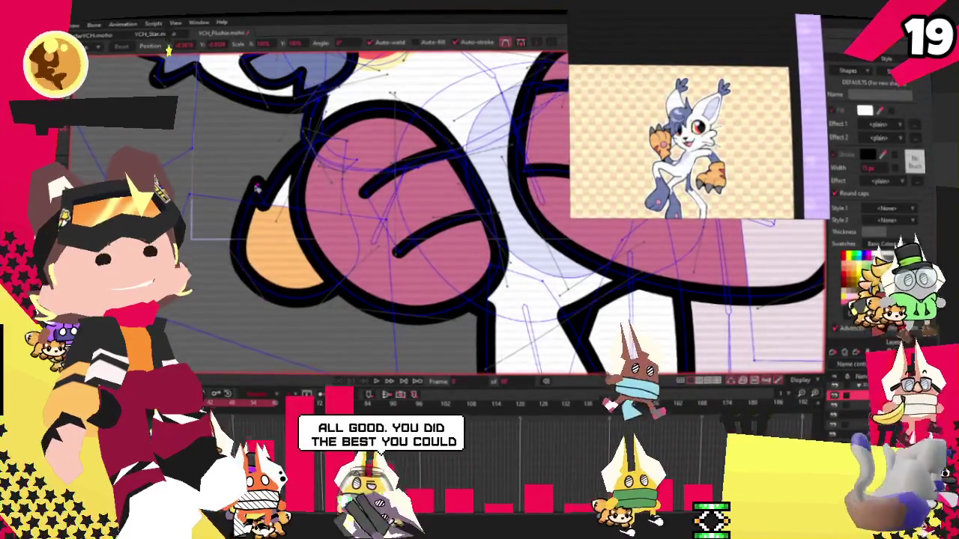
scroll(271, 219, "up", 2)
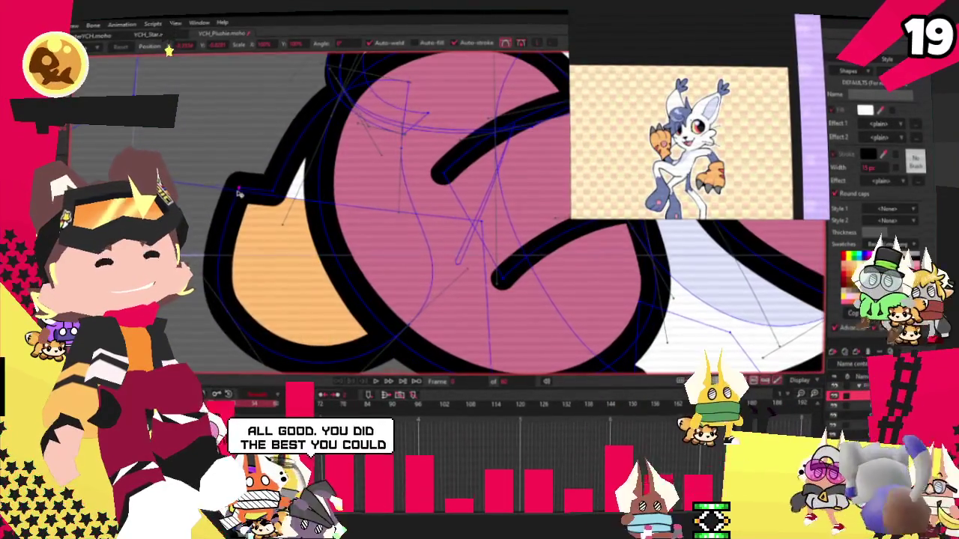
scroll(240, 189, "down", 2)
scroll(240, 190, "down", 2)
scroll(239, 190, "down", 2)
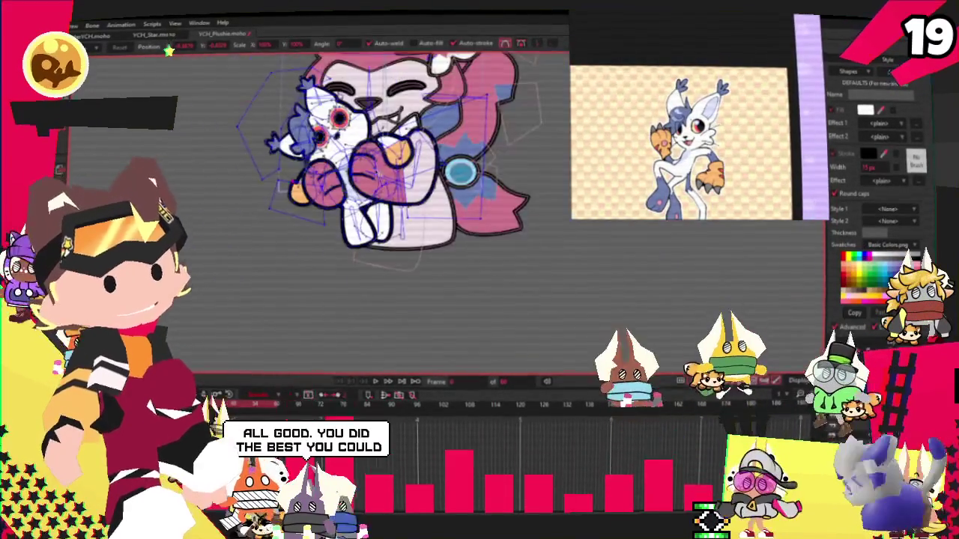
scroll(391, 127, "up", 3)
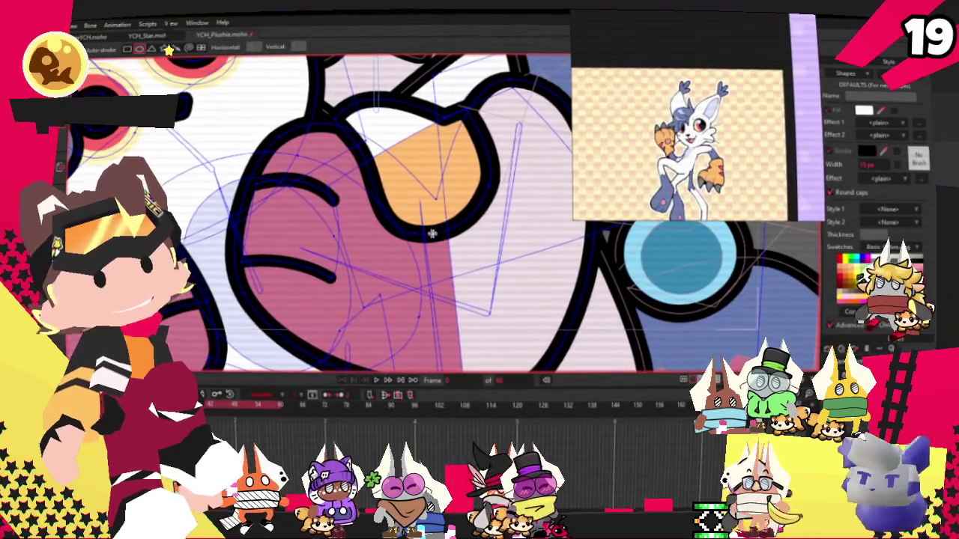
- Draw an ellipse shape over the lower part of the orange paw patch
left_click_drag(370, 204, 475, 273)
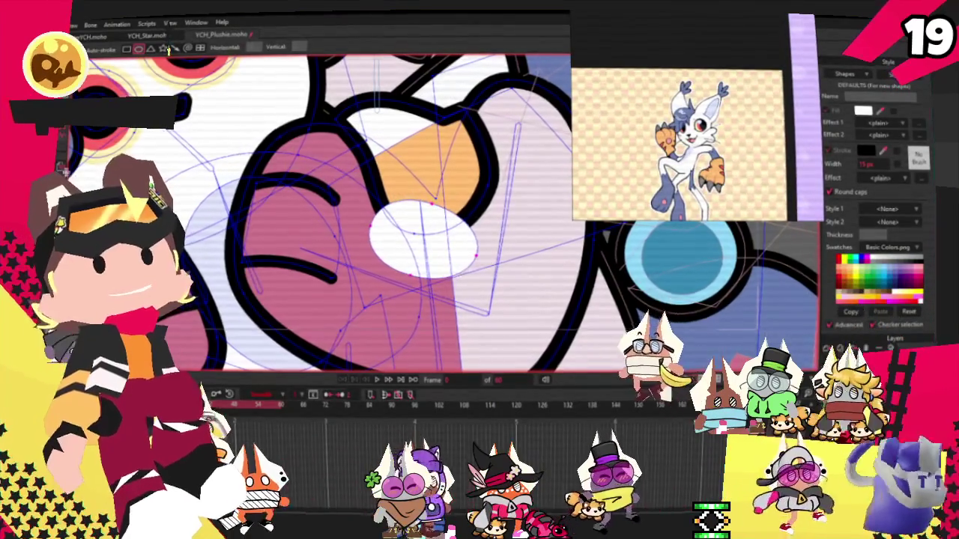
key("g")
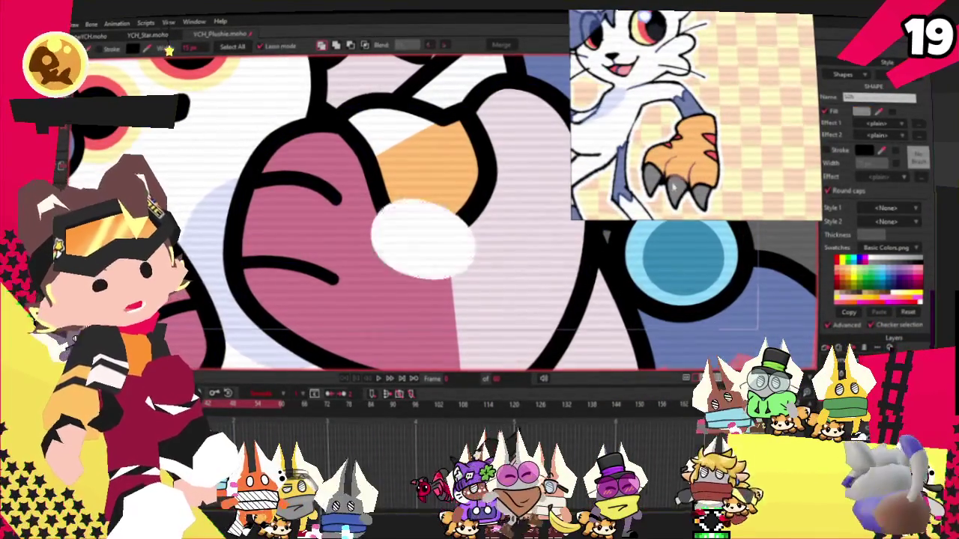
scroll(432, 180, "down", 3)
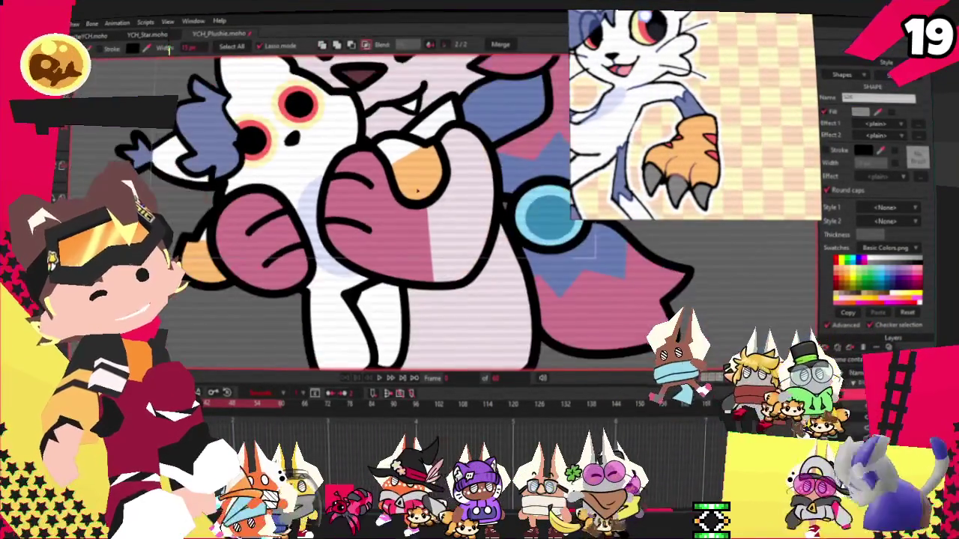
scroll(432, 181, "up", 3)
key("t")
scroll(347, 221, "up", 1)
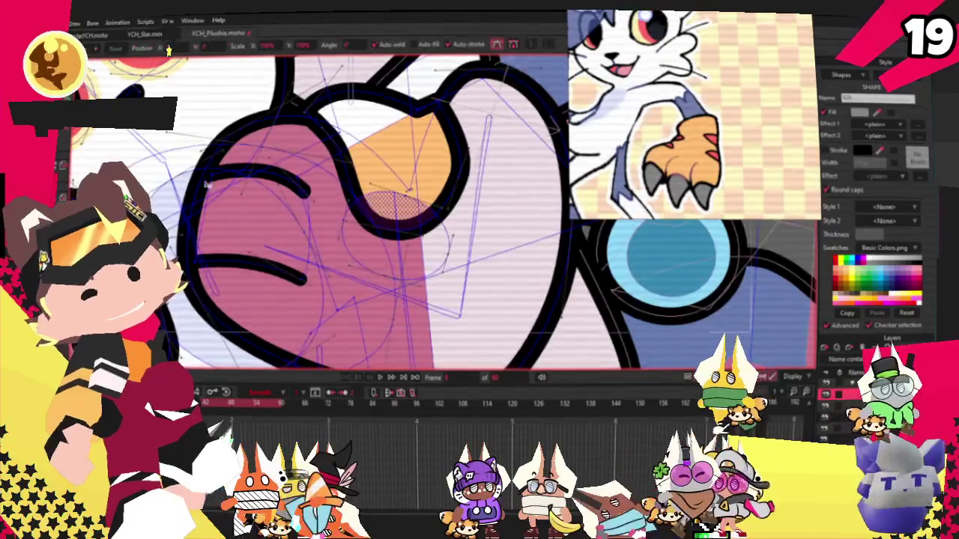
- Raise the boundary between the orange and grey areas with the Curvature tool
left_click(350, 220)
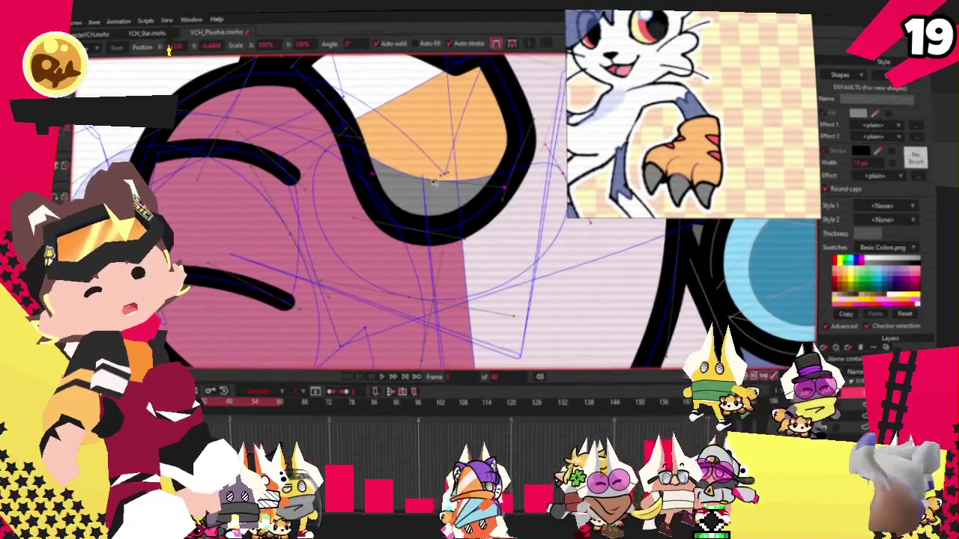
key("c")
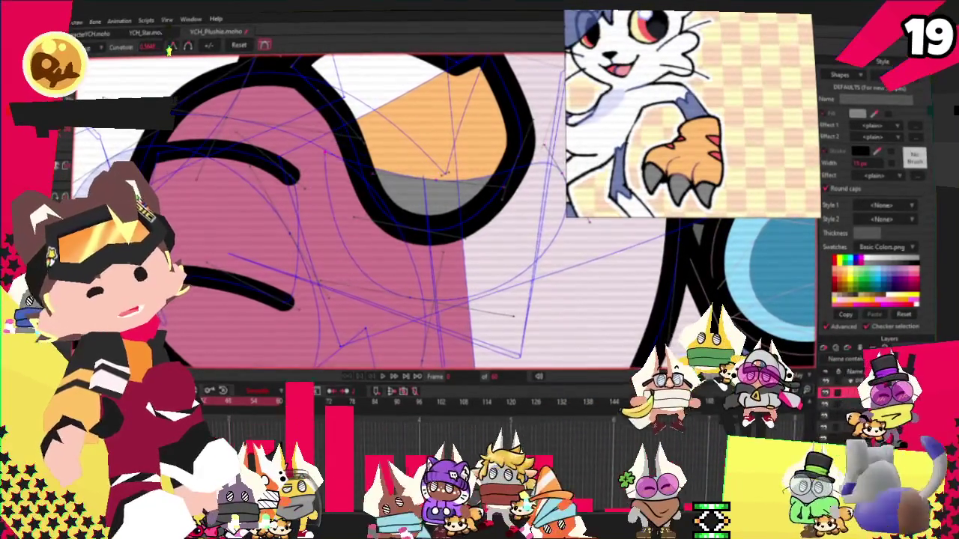
scroll(449, 210, "up", 2)
scroll(450, 210, "down", 2)
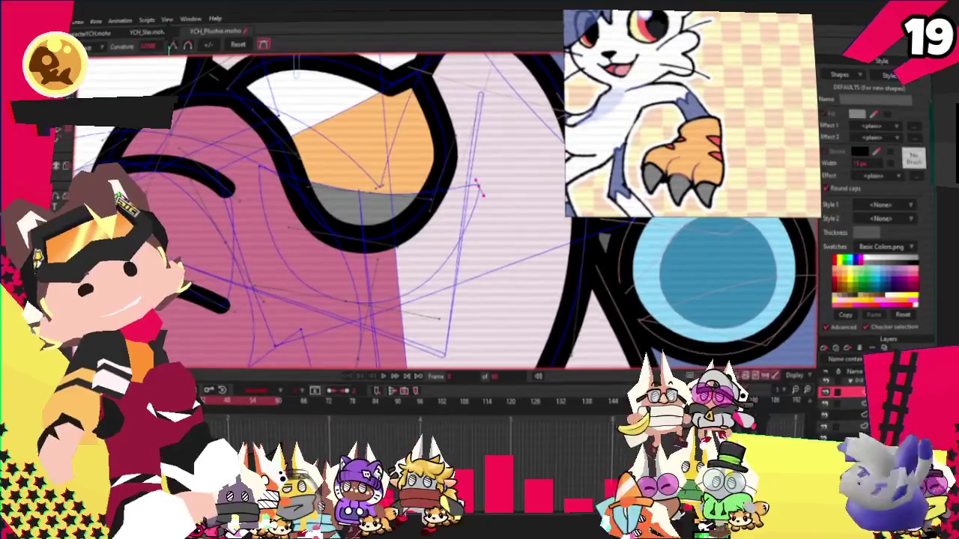
scroll(228, 115, "up", 2)
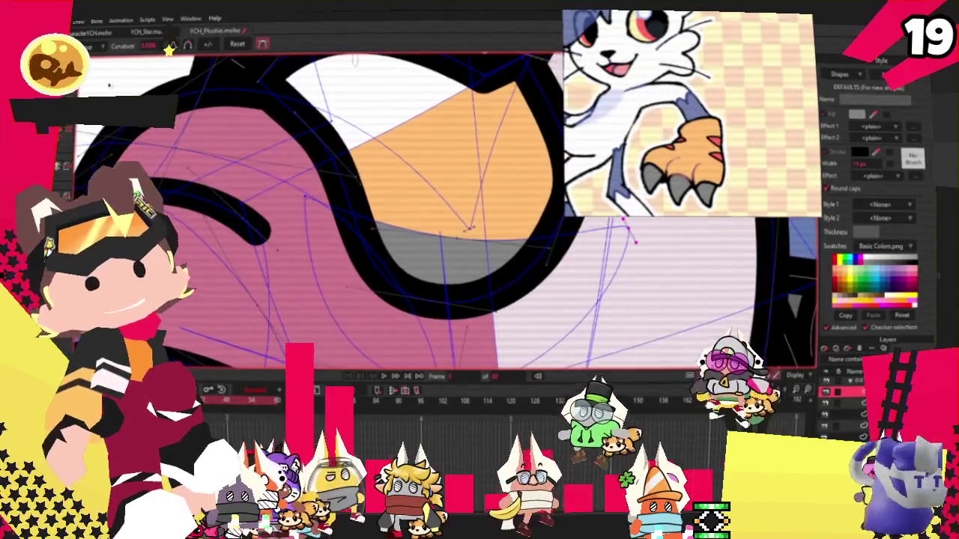
left_click_drag(436, 228, 468, 215)
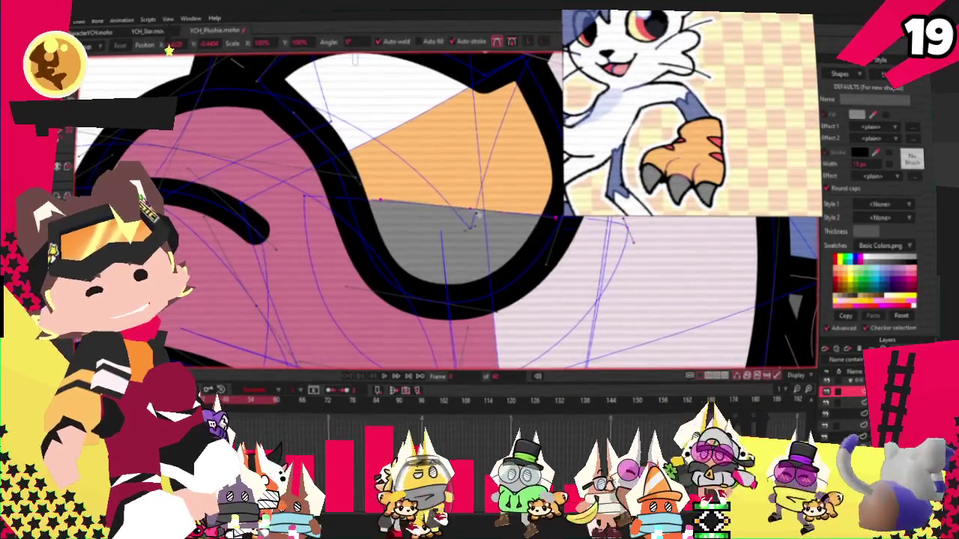
left_click_drag(338, 180, 226, 134)
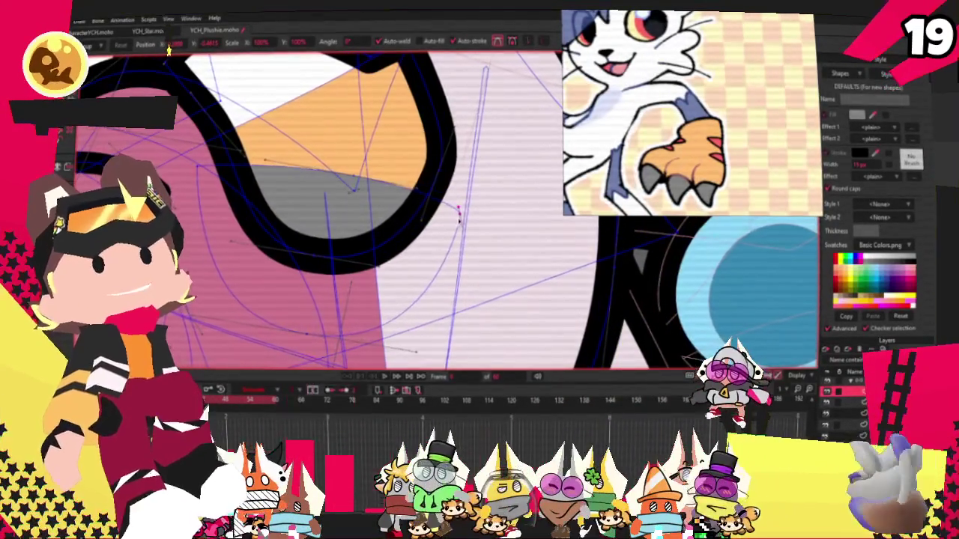
scroll(433, 193, "down", 3)
scroll(266, 164, "up", 2)
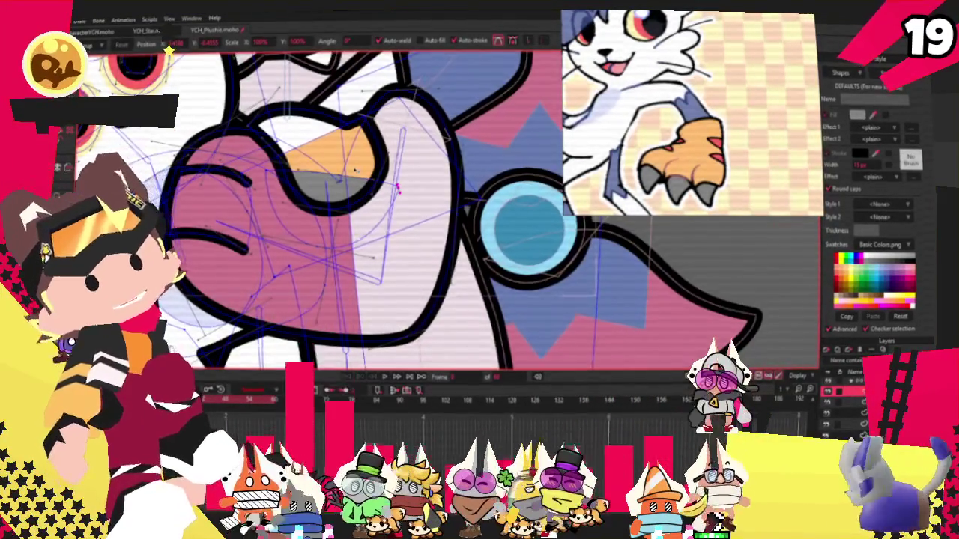
scroll(267, 164, "down", 2)
scroll(266, 164, "up", 2)
scroll(266, 164, "down", 2)
scroll(299, 161, "down", 1)
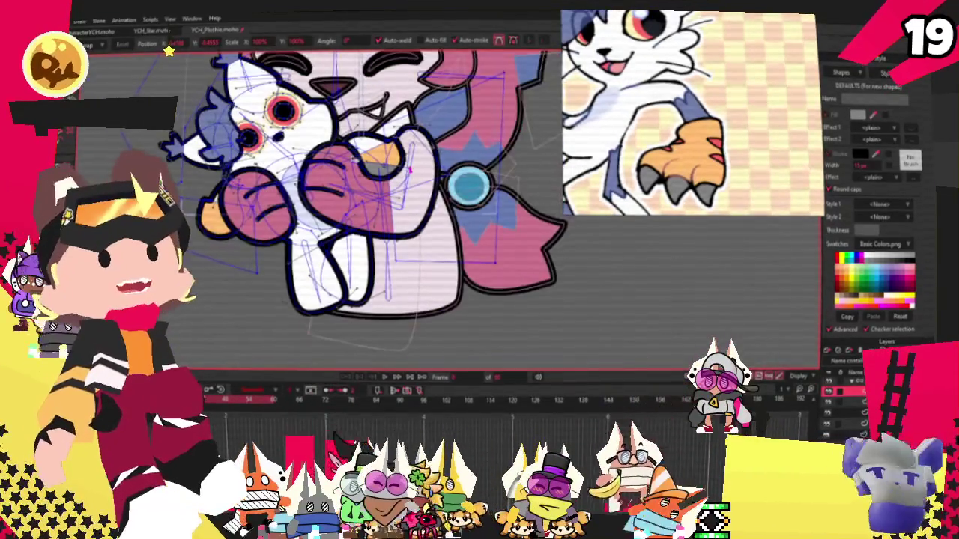
scroll(351, 159, "up", 3)
scroll(350, 159, "up", 1)
scroll(388, 185, "up", 2)
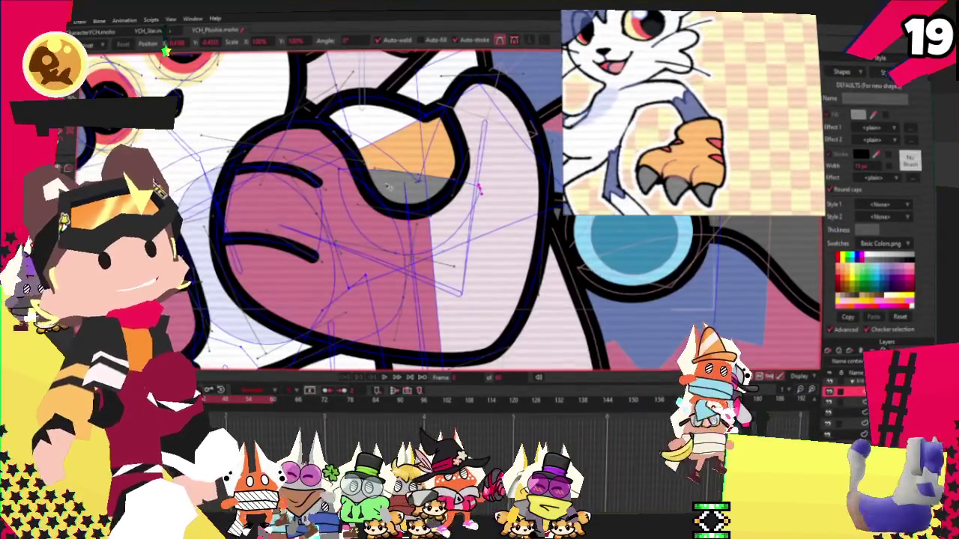
scroll(393, 192, "up", 2)
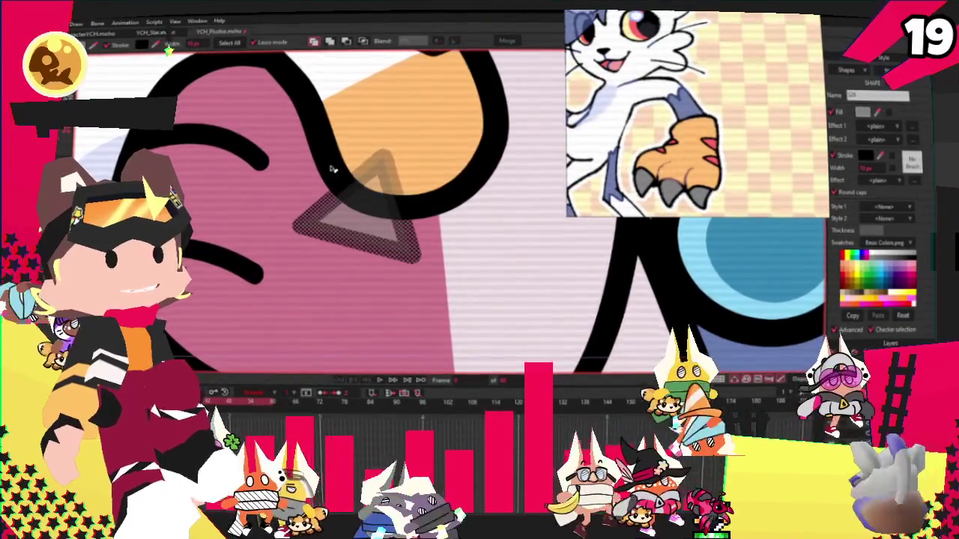
- Drag the grey triangle's corners out into a bowtie with a zigzag bottom edge
key("t")
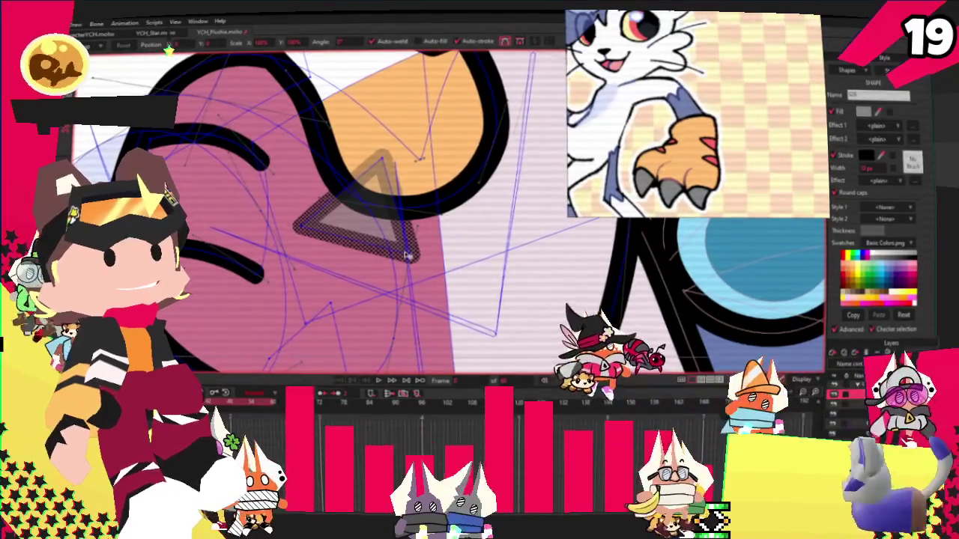
left_click(324, 163)
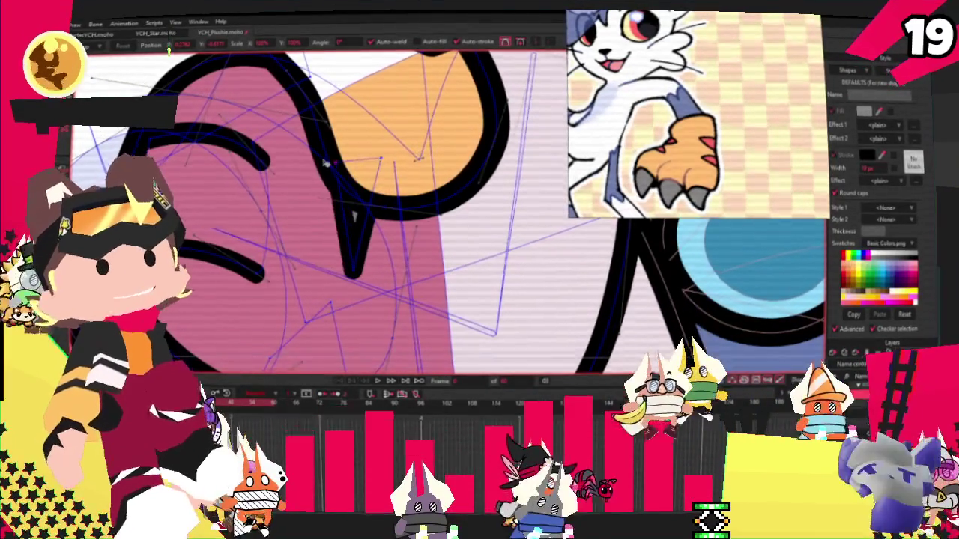
left_click_drag(380, 156, 492, 196)
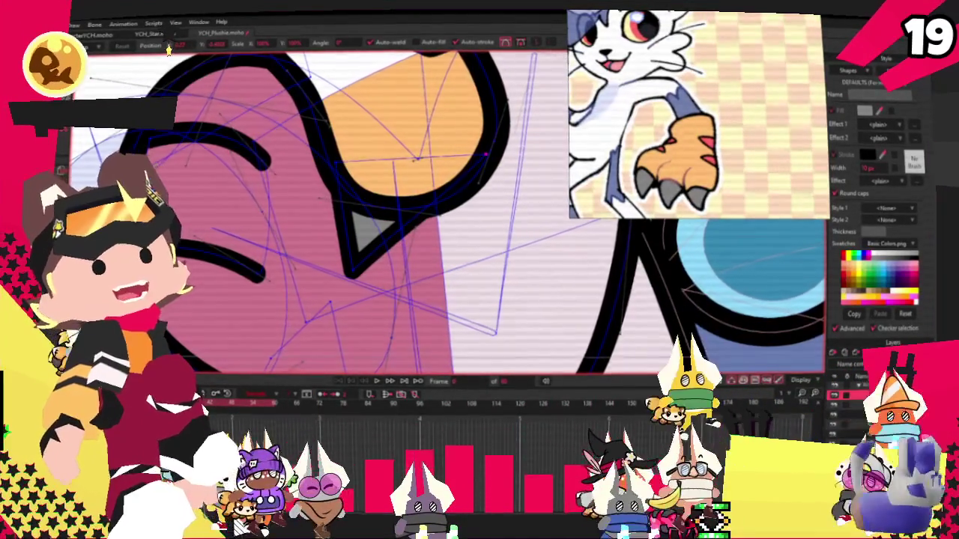
scroll(442, 217, "up", 1)
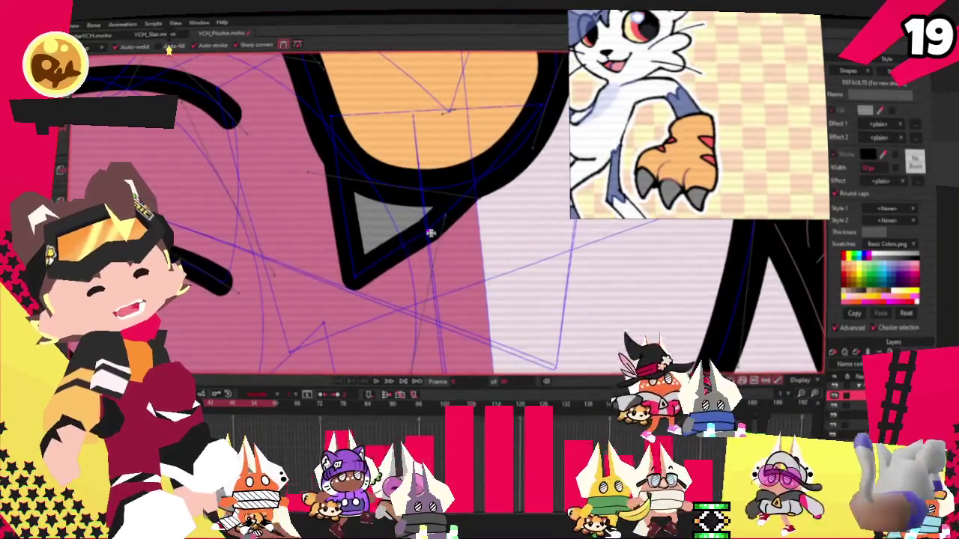
left_click_drag(442, 217, 472, 285)
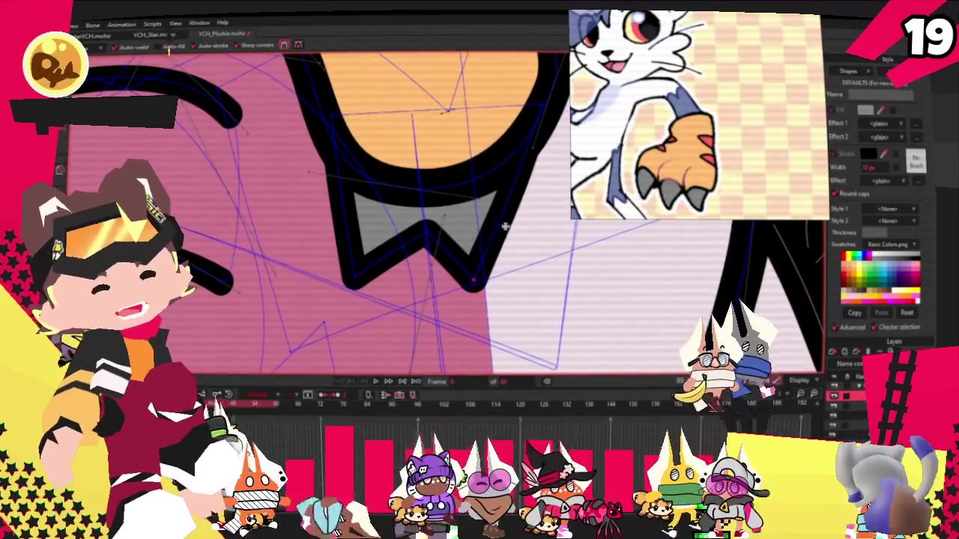
left_click_drag(500, 217, 479, 247)
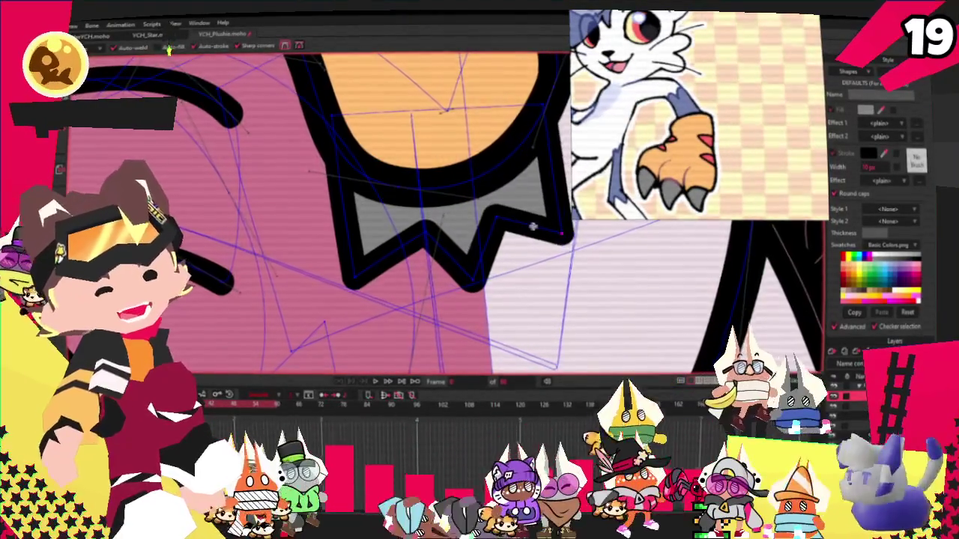
- Straighten the right side of the grey zigzag claw shape
scroll(254, 204, "down", 1)
scroll(254, 204, "down", 1)
scroll(259, 176, "up", 1)
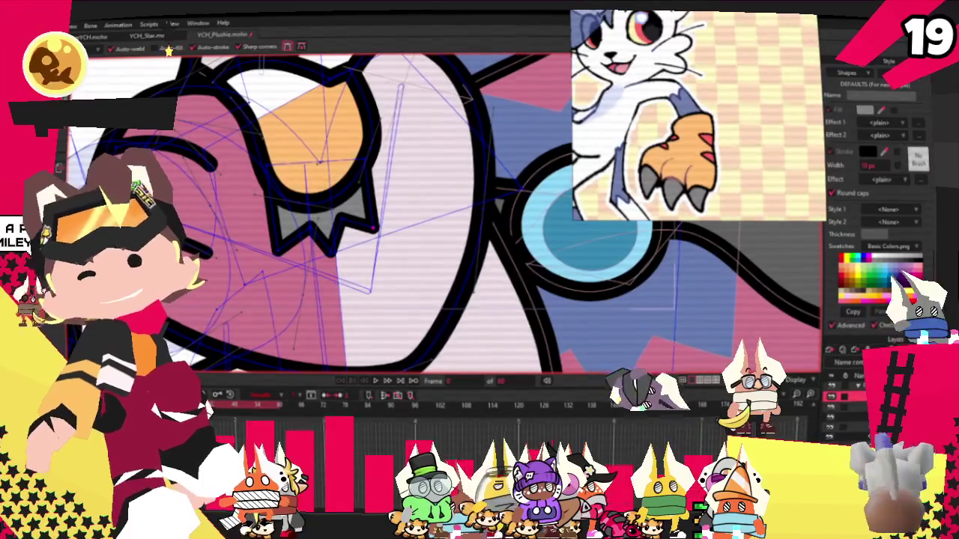
scroll(374, 226, "up", 1)
scroll(377, 223, "up", 1)
key("t")
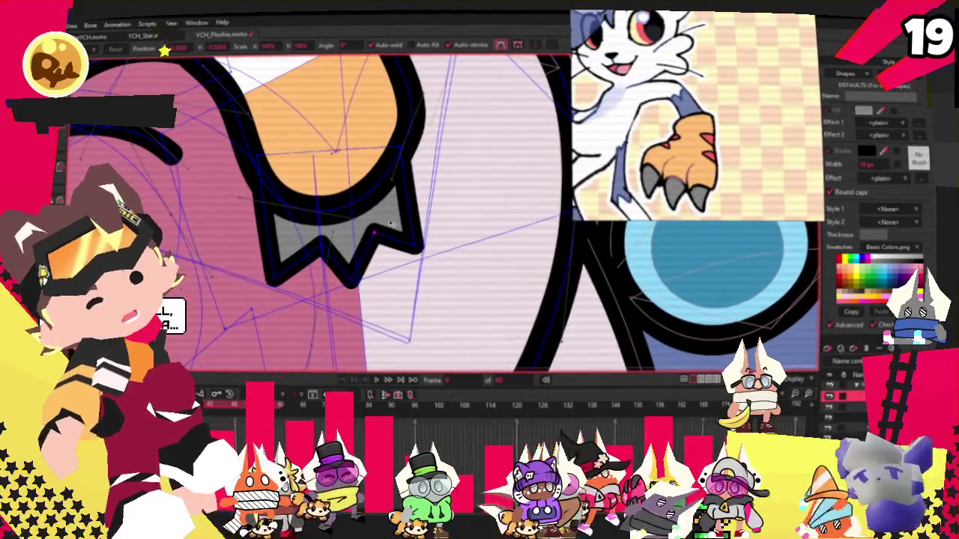
left_click_drag(412, 227, 418, 243)
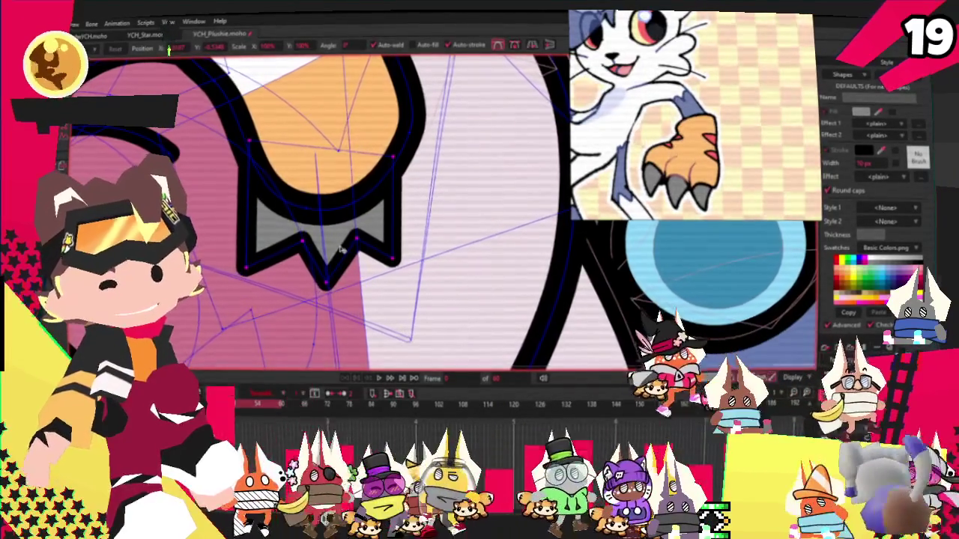
scroll(341, 251, "down", 2)
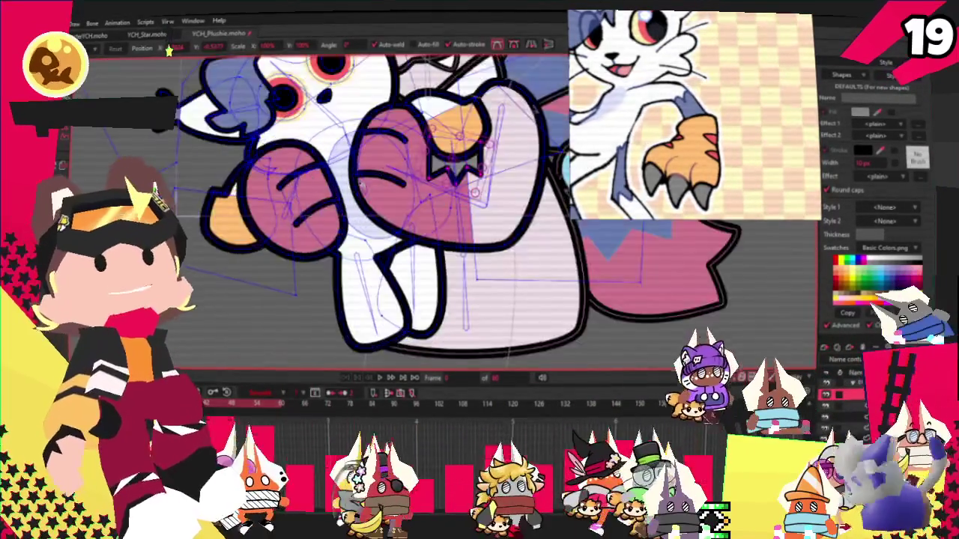
- Adjust the red triangle claw mark's points on the right paw's orange pad
scroll(485, 147, "up", 2)
scroll(375, 210, "up", 2)
key("q")
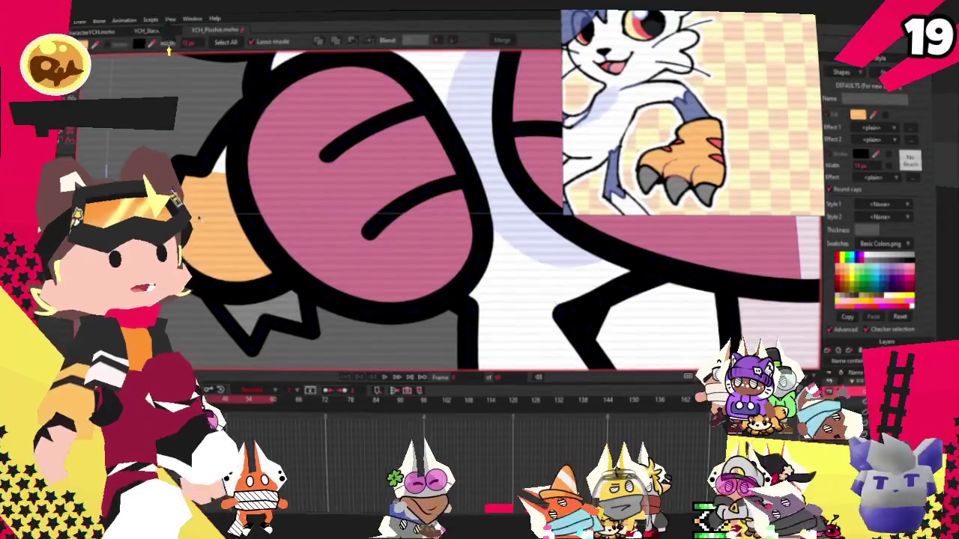
scroll(755, 110, "up", 3)
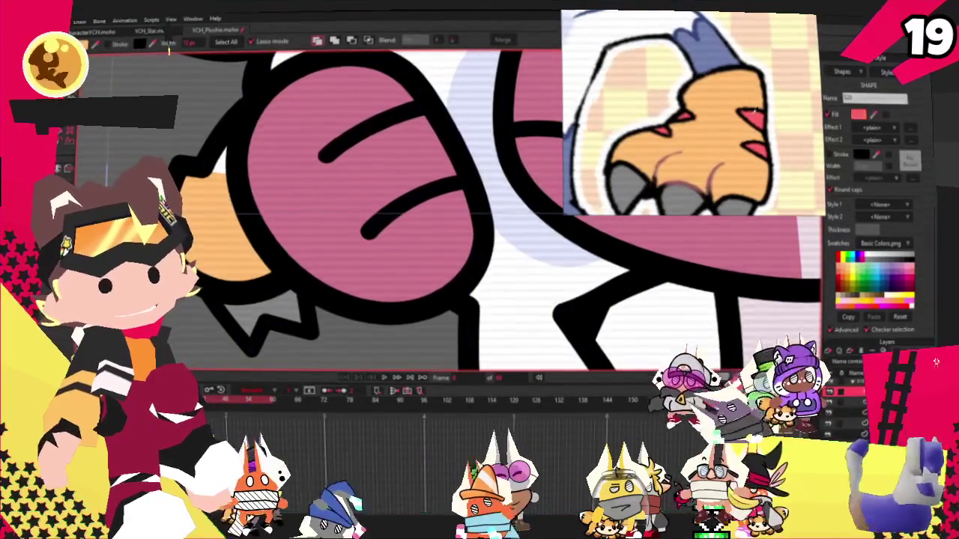
scroll(389, 152, "down", 1)
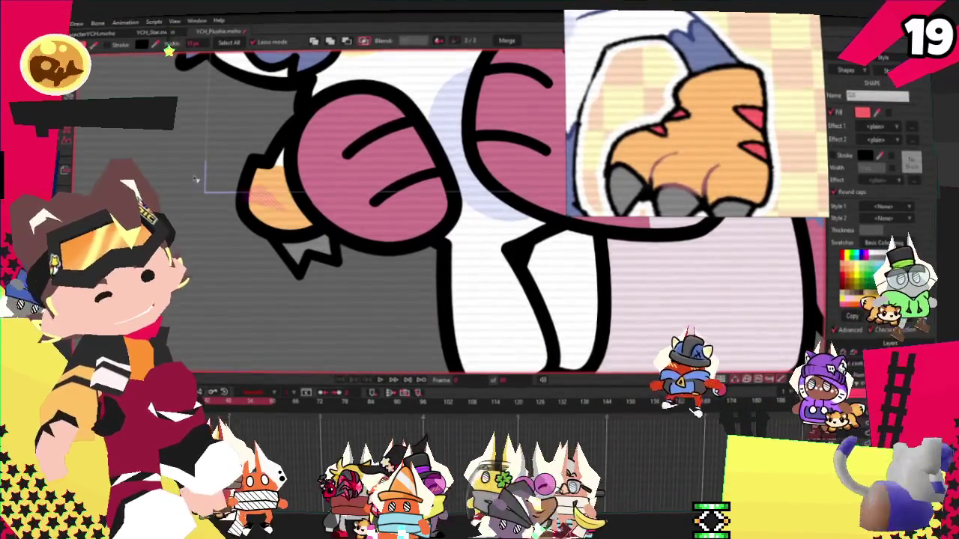
scroll(299, 202, "up", 2)
key("t")
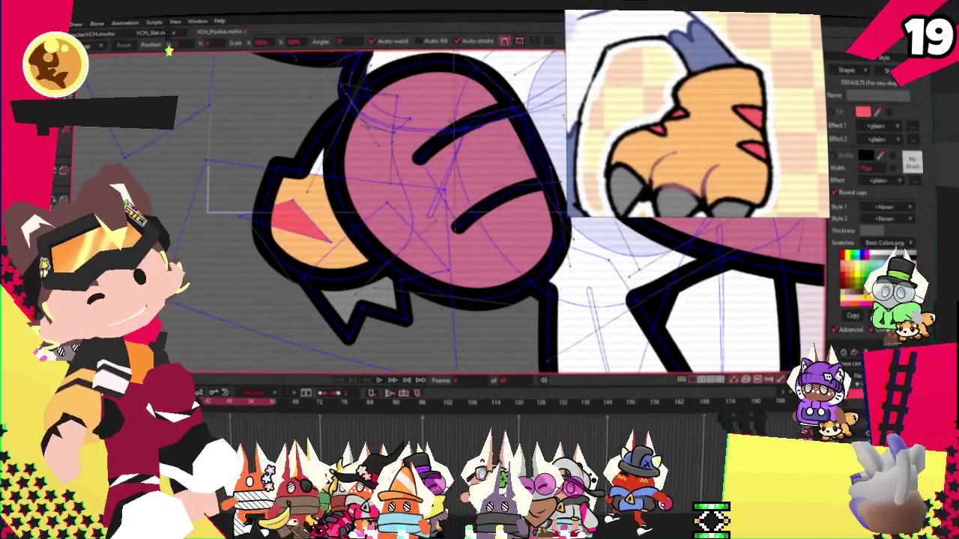
scroll(300, 202, "up", 2)
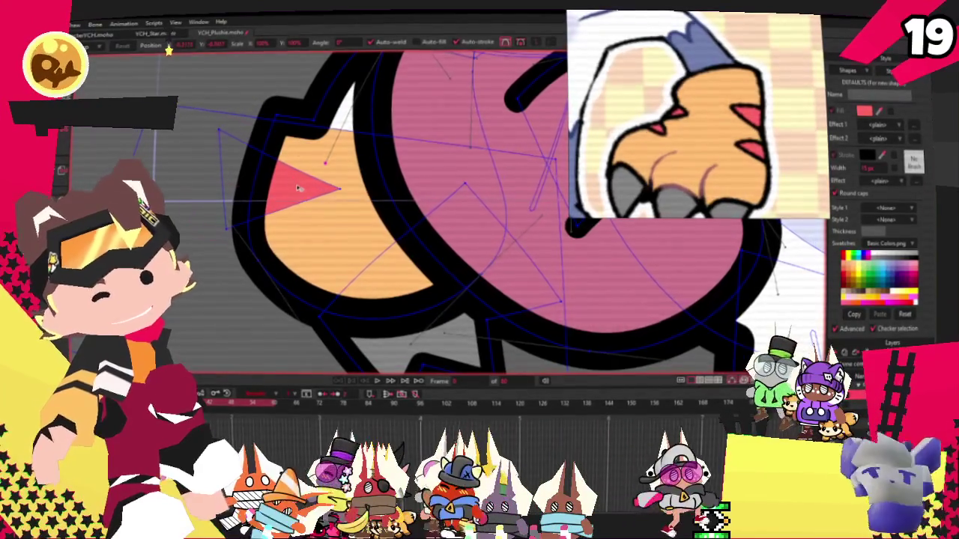
scroll(297, 188, "down", 2)
scroll(285, 217, "down", 2)
scroll(275, 243, "up", 2)
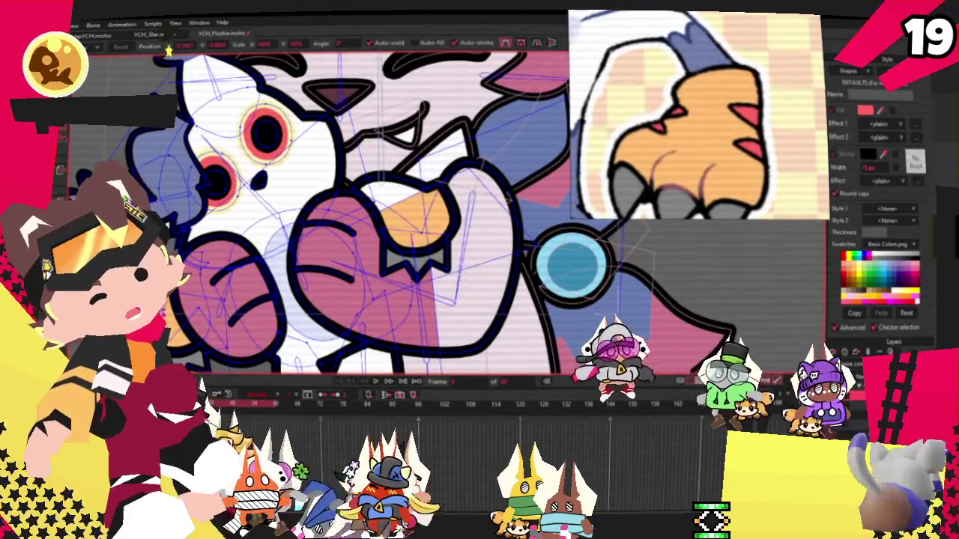
scroll(420, 225, "up", 2)
scroll(419, 225, "up", 1)
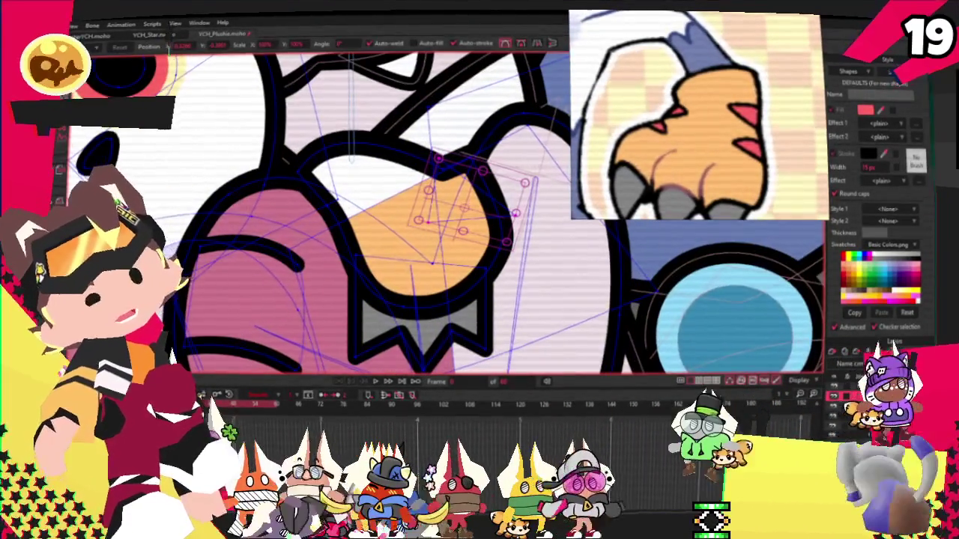
- Select the red triangle on the right paw's orange pad for point editing
key("q")
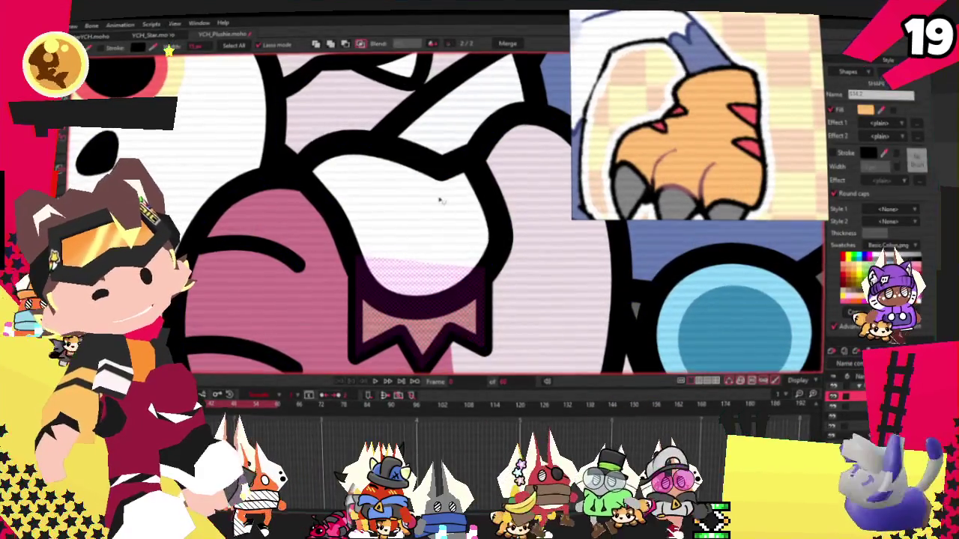
left_click(456, 198)
left_click(456, 200)
left_click(432, 209)
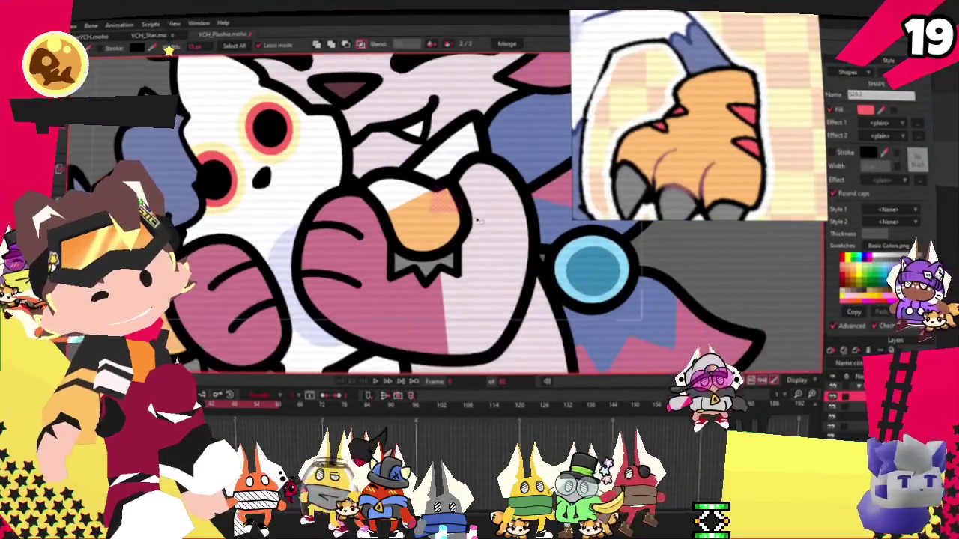
key("t")
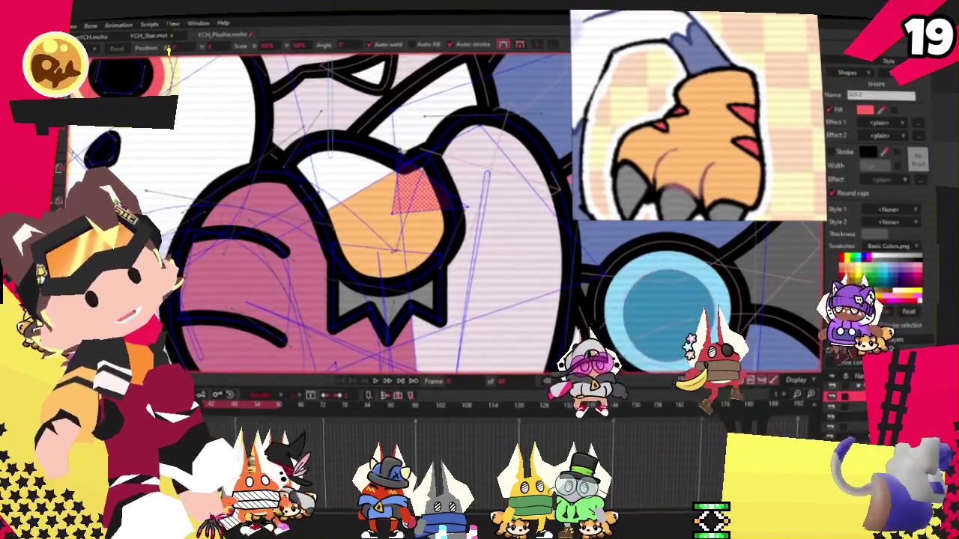
scroll(356, 138, "up", 2)
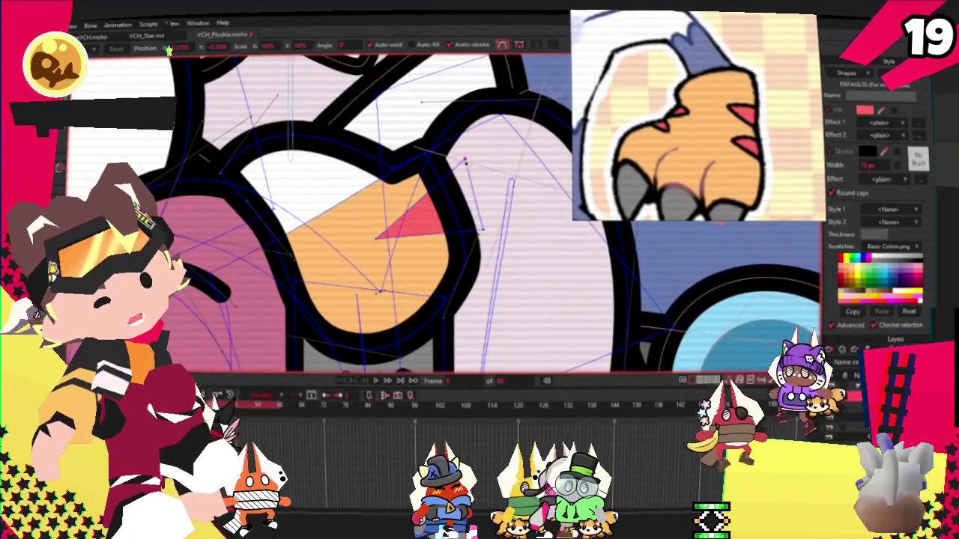
scroll(356, 137, "down", 2)
scroll(356, 138, "up", 1)
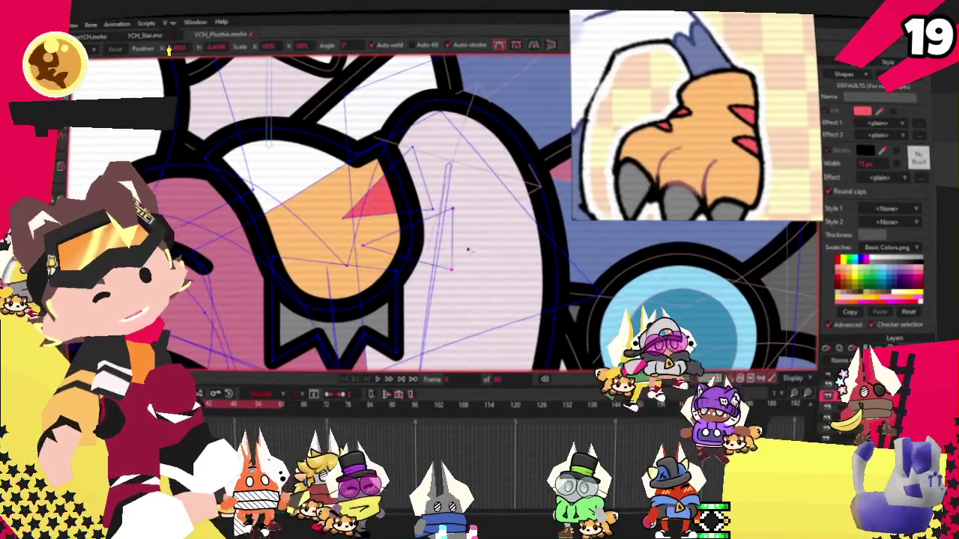
- Refine the red claw mark's points, then select the left paw's orange pad
key("q")
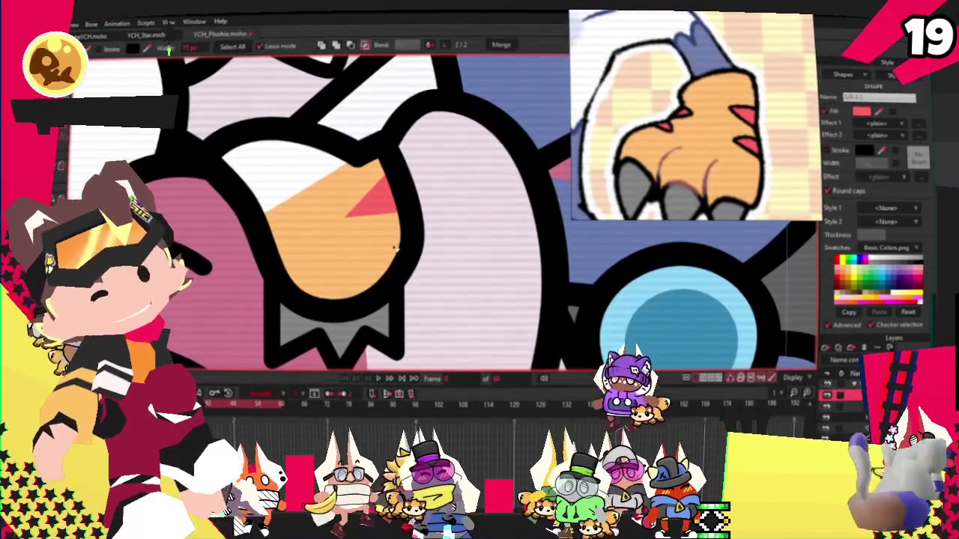
scroll(411, 243, "down", 2)
scroll(438, 251, "down", 1)
scroll(254, 284, "up", 3)
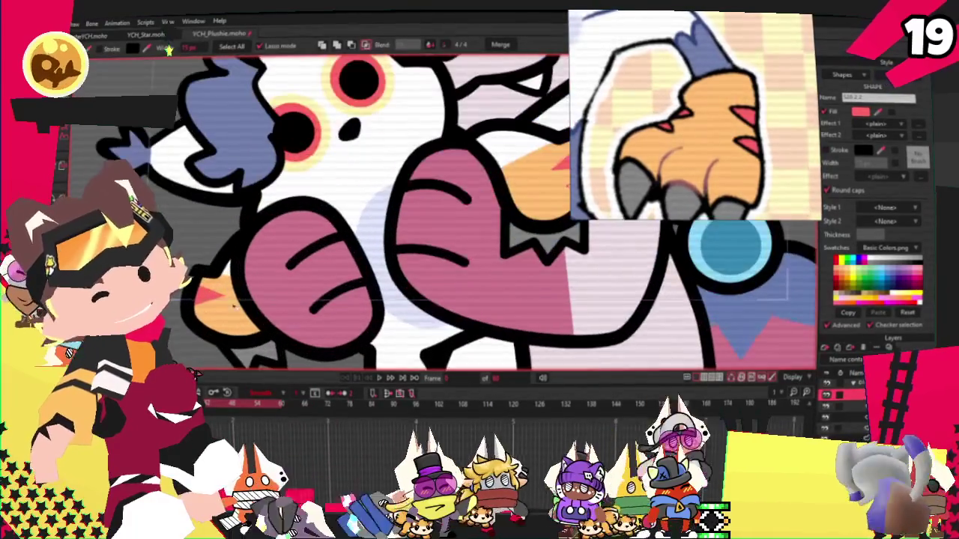
key("t")
scroll(374, 224, "down", 2)
scroll(299, 187, "up", 3)
scroll(300, 188, "up", 2)
scroll(299, 187, "up", 1)
scroll(215, 129, "up", 2)
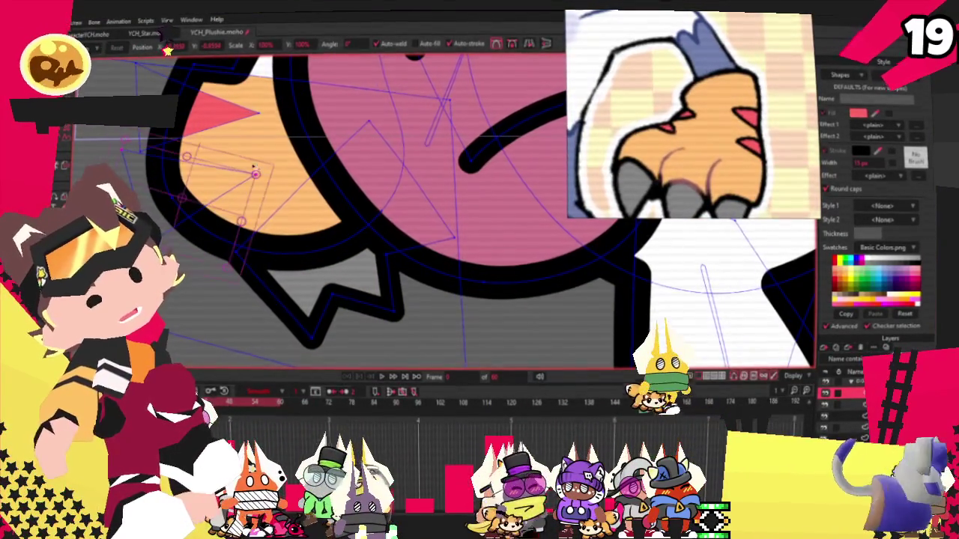
key("q")
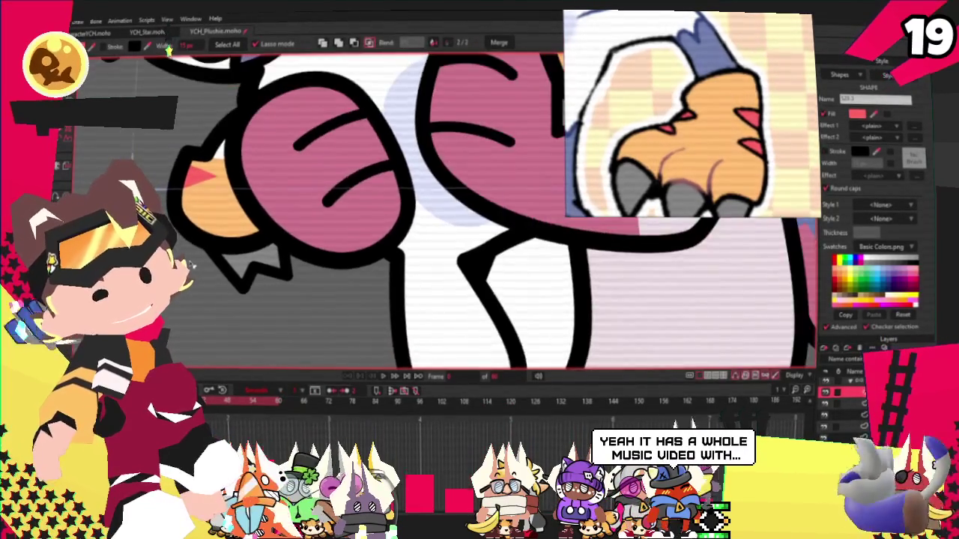
scroll(193, 270, "down", 2)
left_click(254, 225)
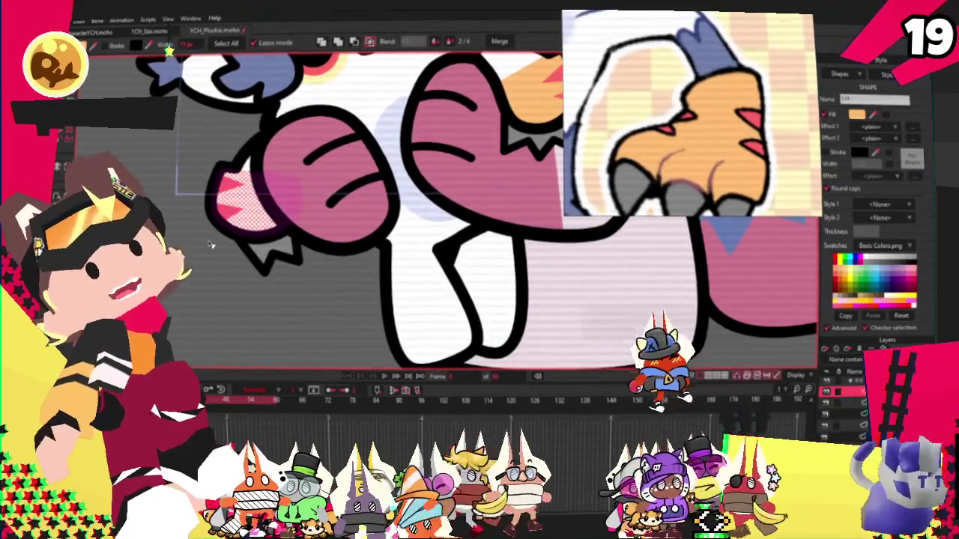
key("b")
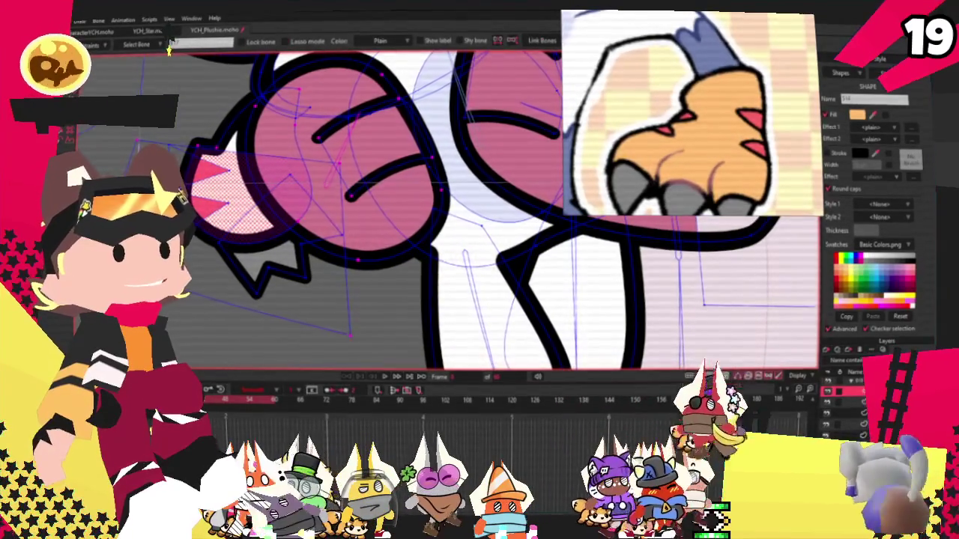
key("g")
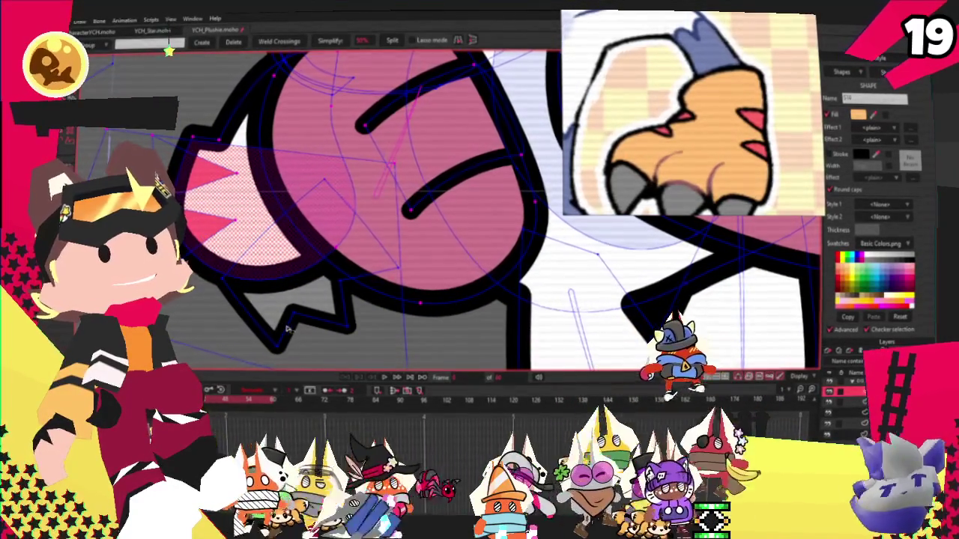
scroll(257, 286, "down", 2)
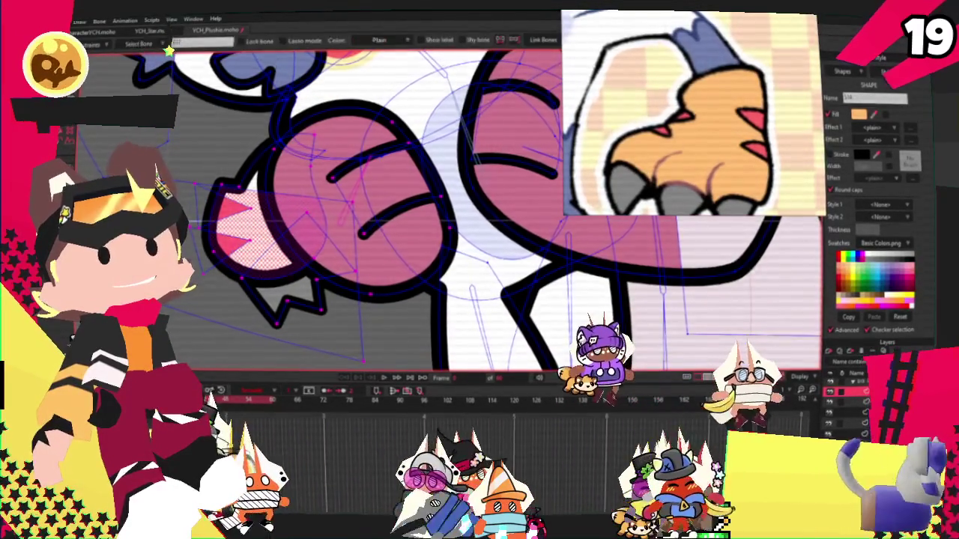
key("i")
scroll(449, 209, "down", 3)
scroll(365, 141, "up", 2)
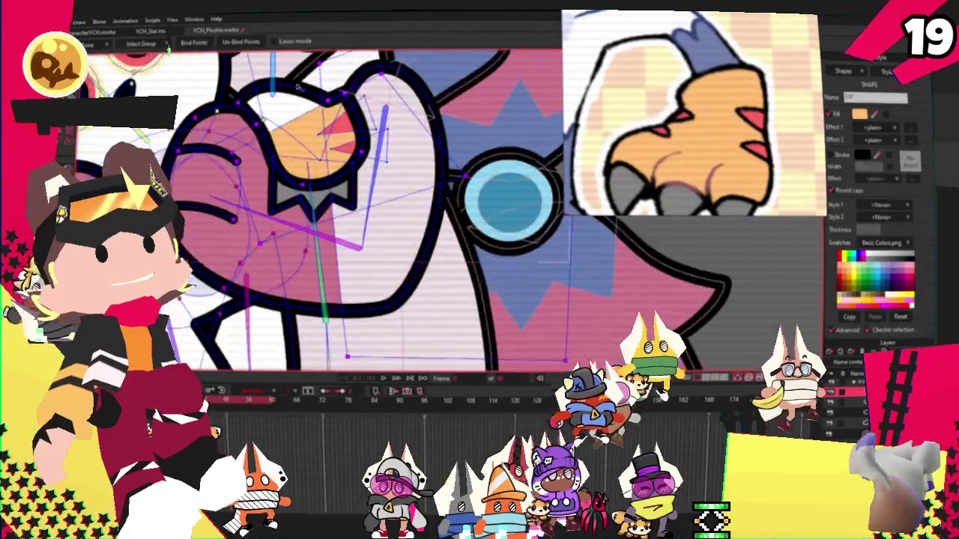
scroll(364, 141, "up", 2)
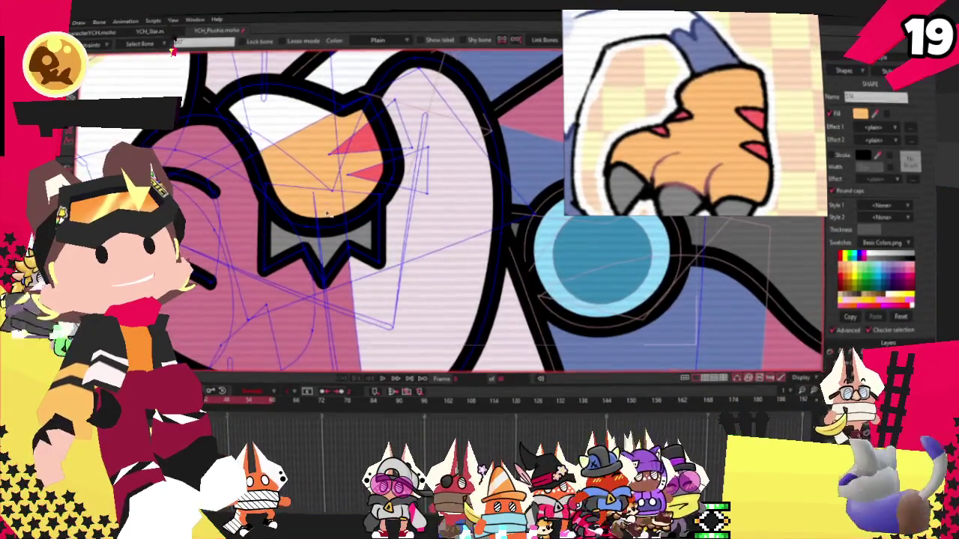
scroll(322, 221, "down", 2)
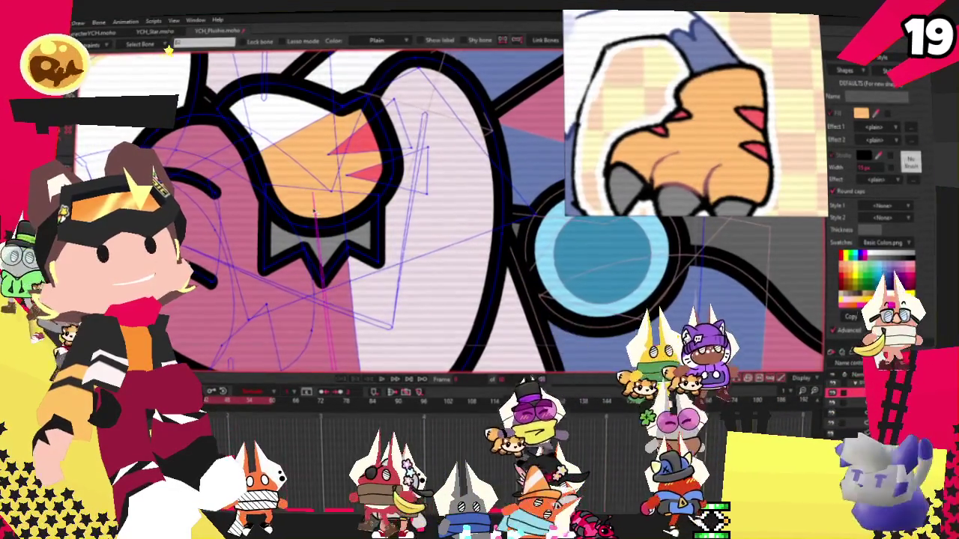
scroll(292, 191, "up", 1)
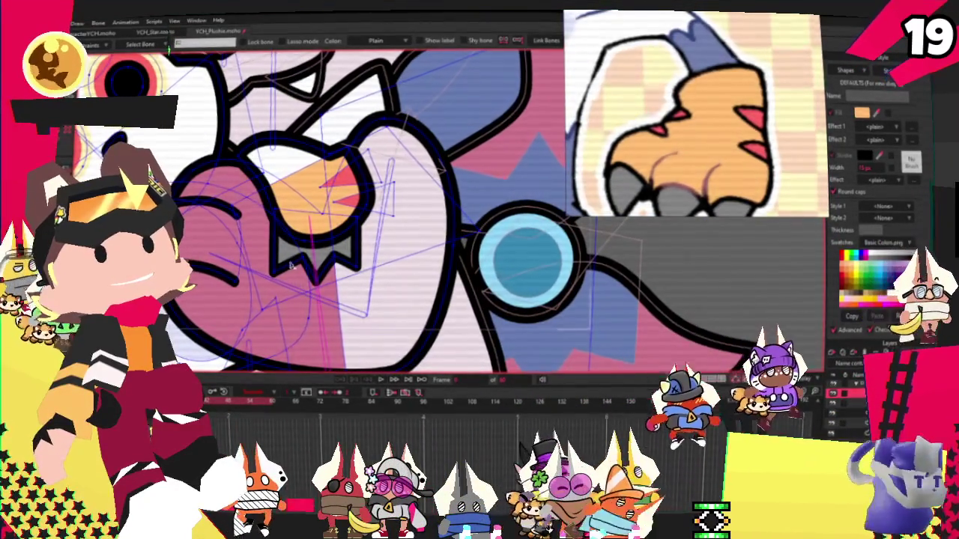
scroll(320, 254, "up", 1)
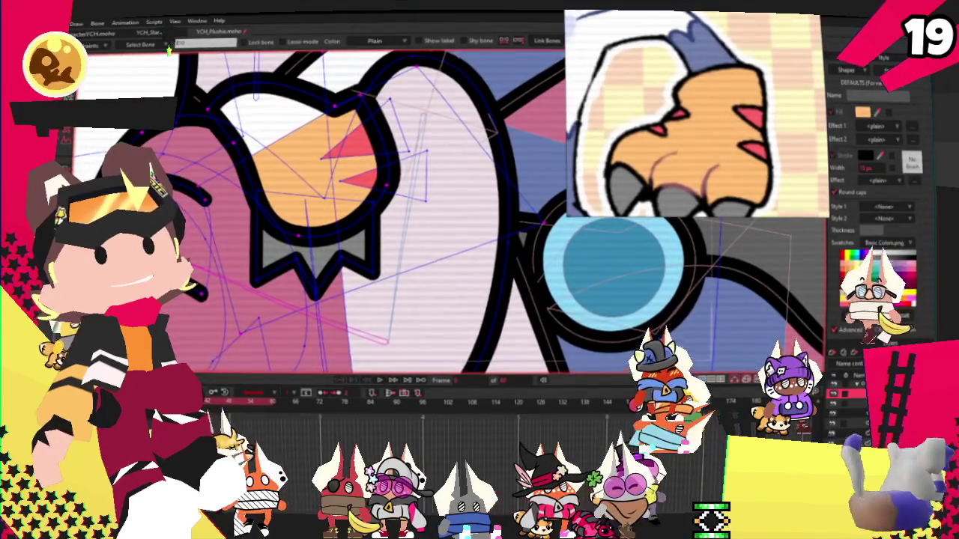
scroll(393, 121, "up", 1)
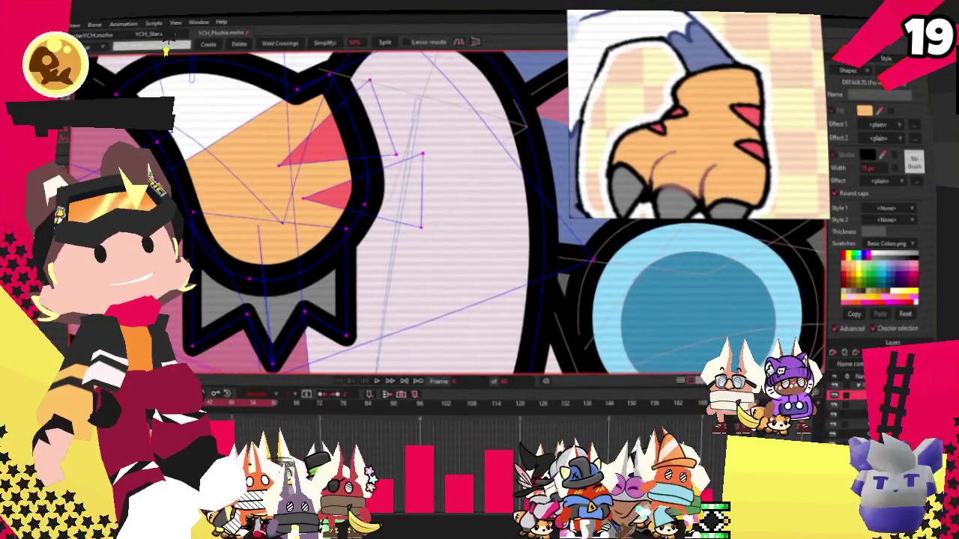
scroll(212, 48, "down", 3)
scroll(169, 47, "down", 3)
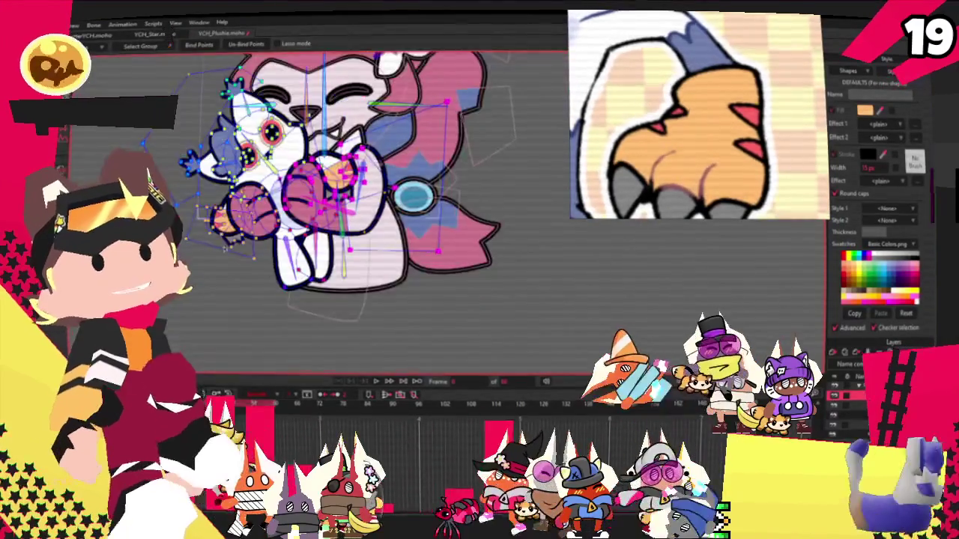
- Change the curvature at a point on the grey zig-zag shape under the paw
scroll(169, 50, "up", 3)
scroll(169, 48, "up", 2)
scroll(169, 46, "up", 1)
key("c")
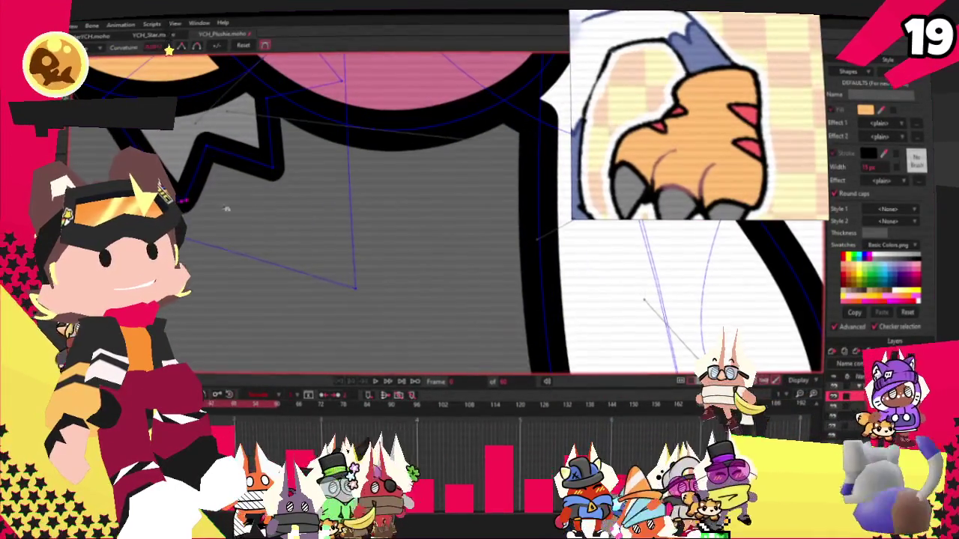
scroll(408, 190, "down", 3)
scroll(408, 189, "up", 3)
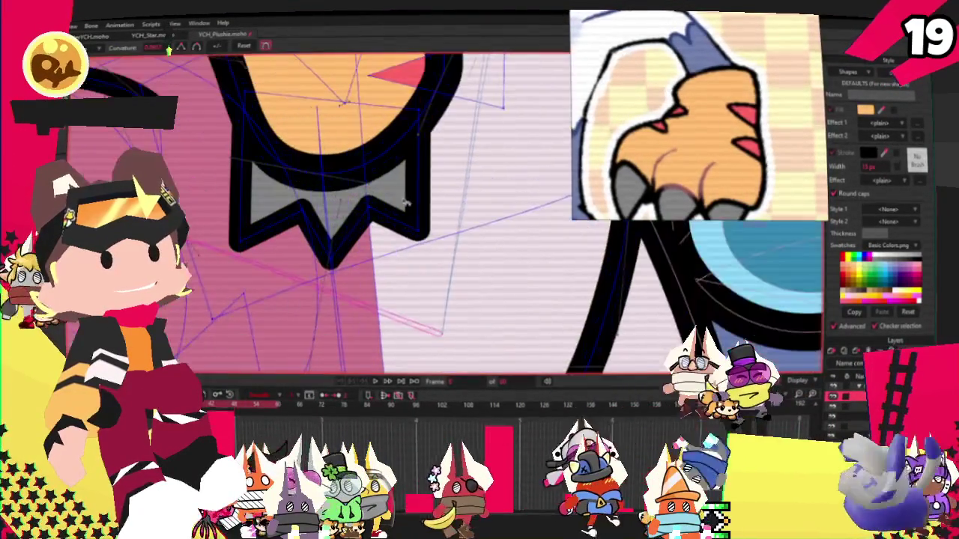
left_click(474, 184)
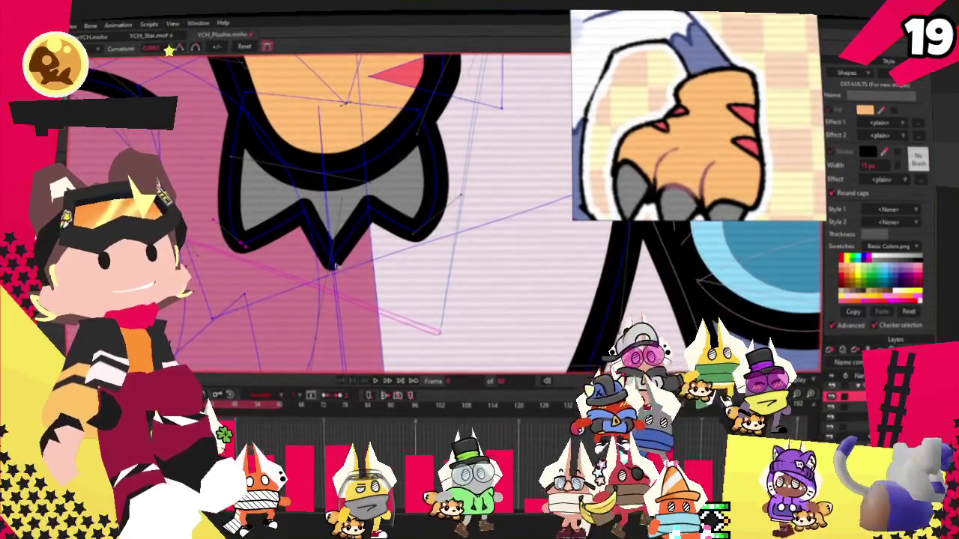
- Zoom in and out to inspect the reshaped grey claw tips
scroll(502, 261, "down", 3)
scroll(328, 241, "up", 2)
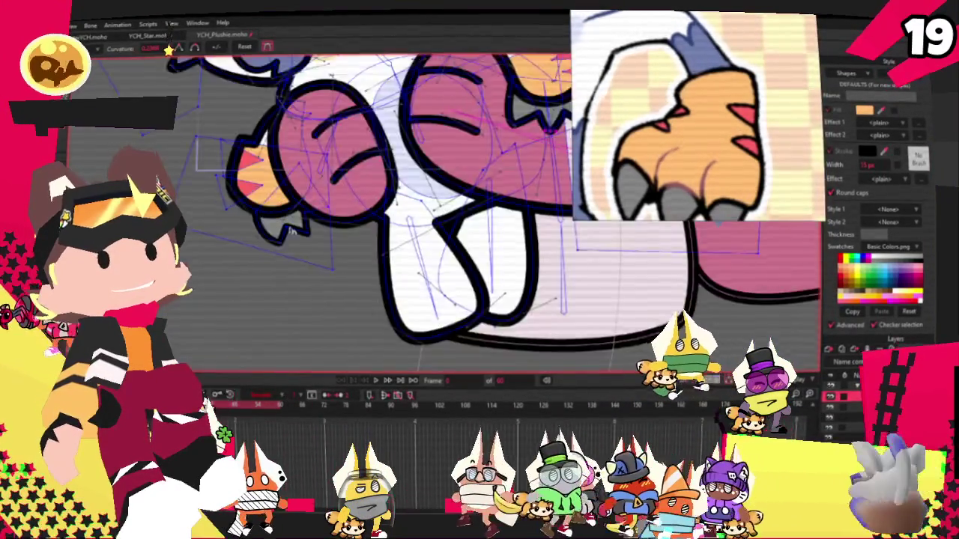
scroll(328, 241, "up", 1)
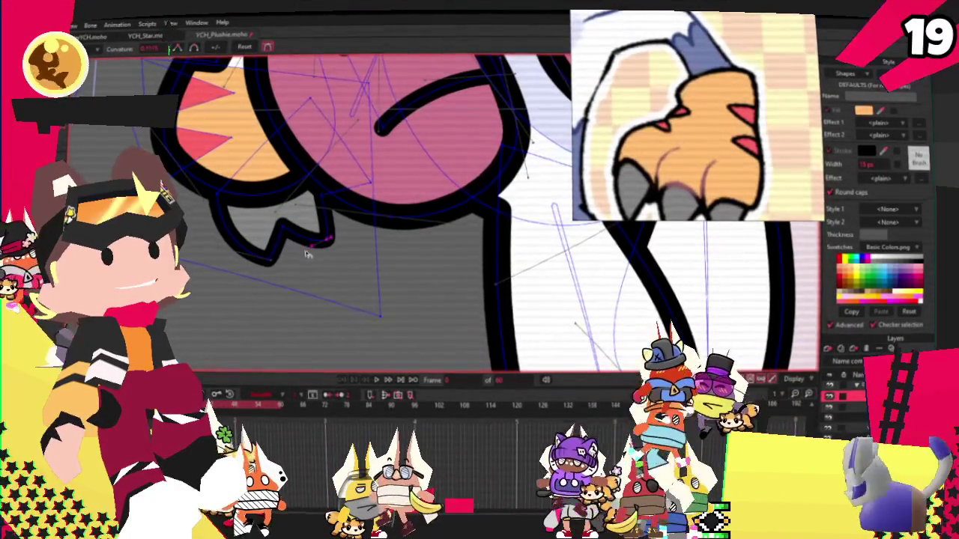
scroll(364, 204, "down", 3)
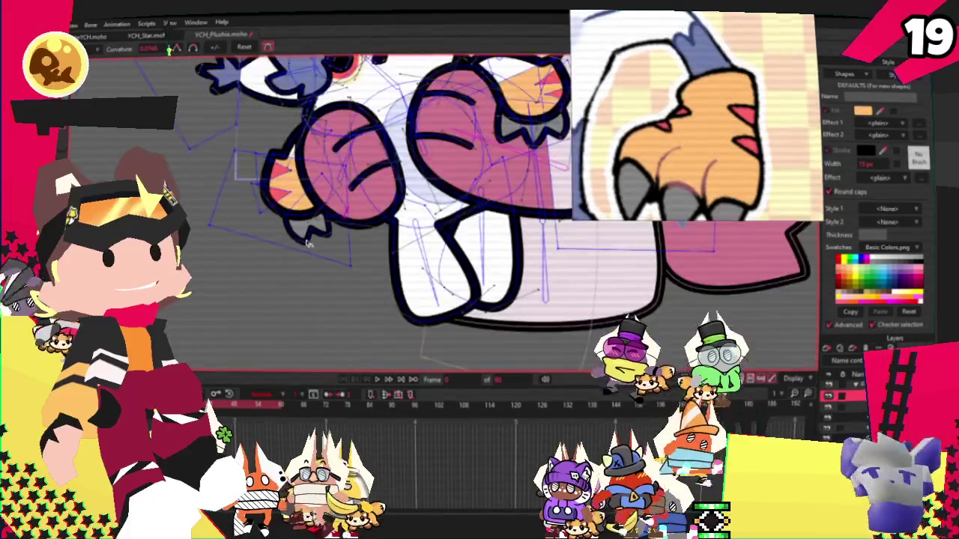
scroll(345, 213, "up", 3)
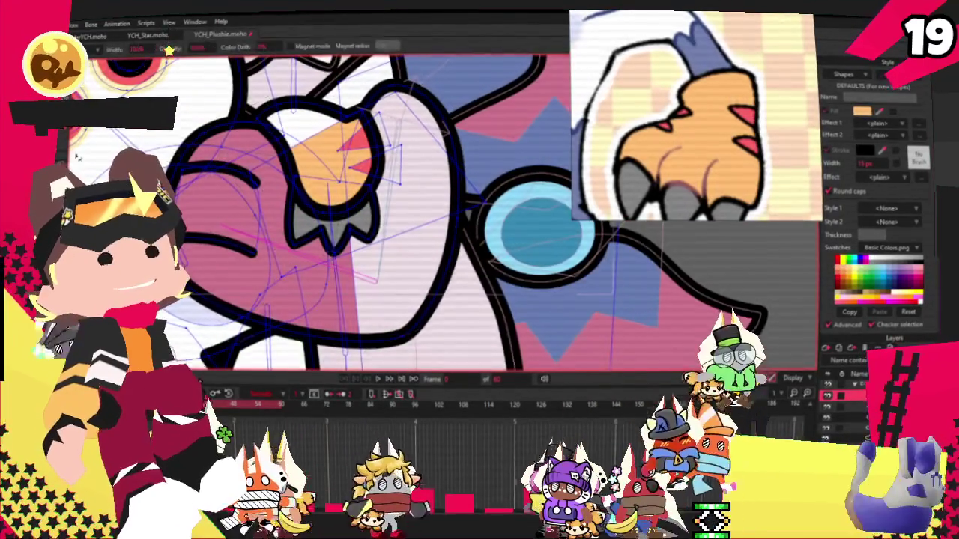
scroll(357, 203, "up", 2)
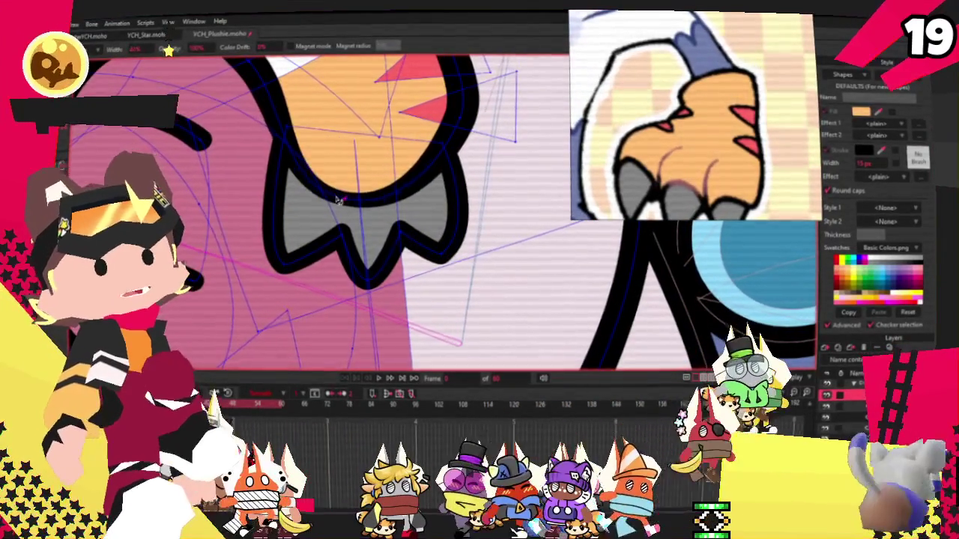
scroll(358, 185, "down", 3)
scroll(318, 183, "up", 3)
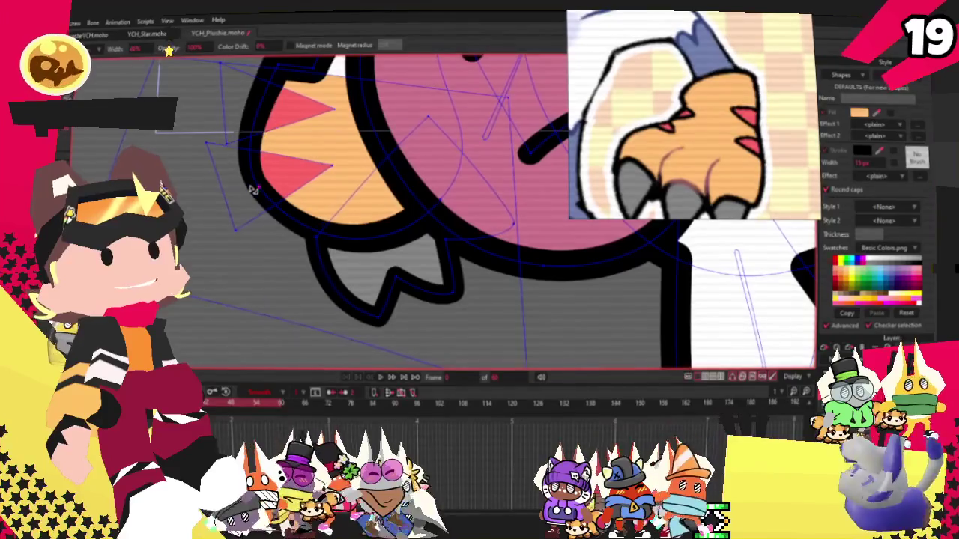
scroll(253, 190, "down", 3)
scroll(385, 180, "up", 3)
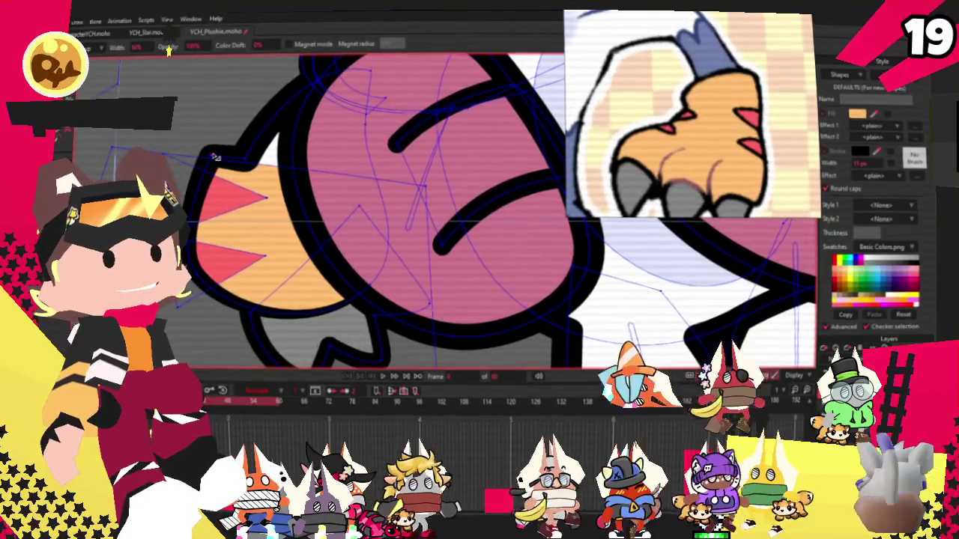
scroll(203, 255, "down", 3)
scroll(345, 106, "up", 3)
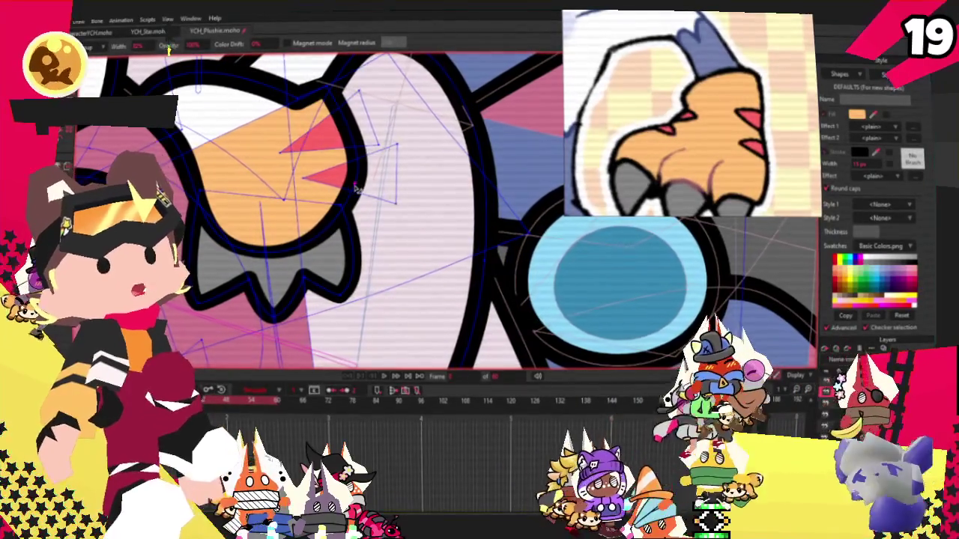
scroll(355, 186, "down", 3)
scroll(330, 210, "down", 3)
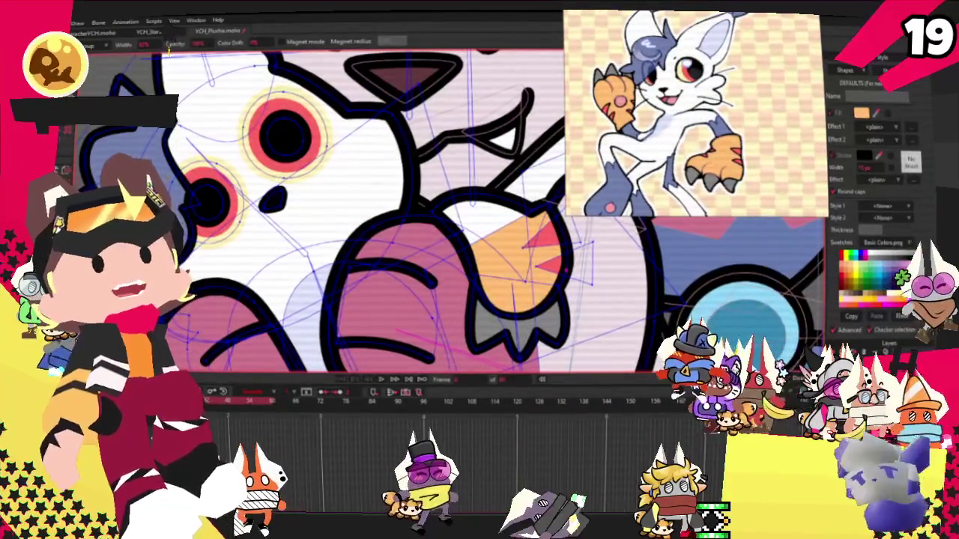
- Draw a zig-zag black line near the mouth and raise a line point near the eye
key("t")
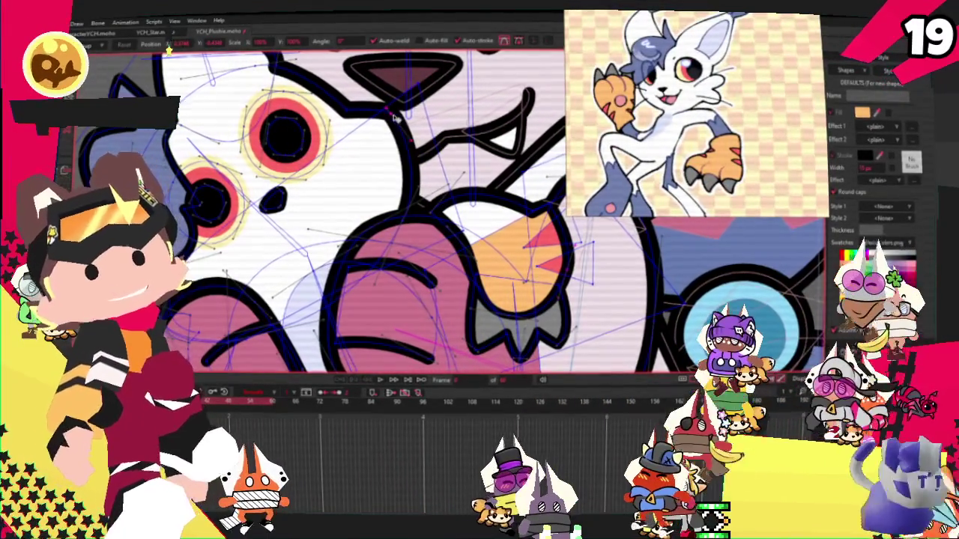
key("a")
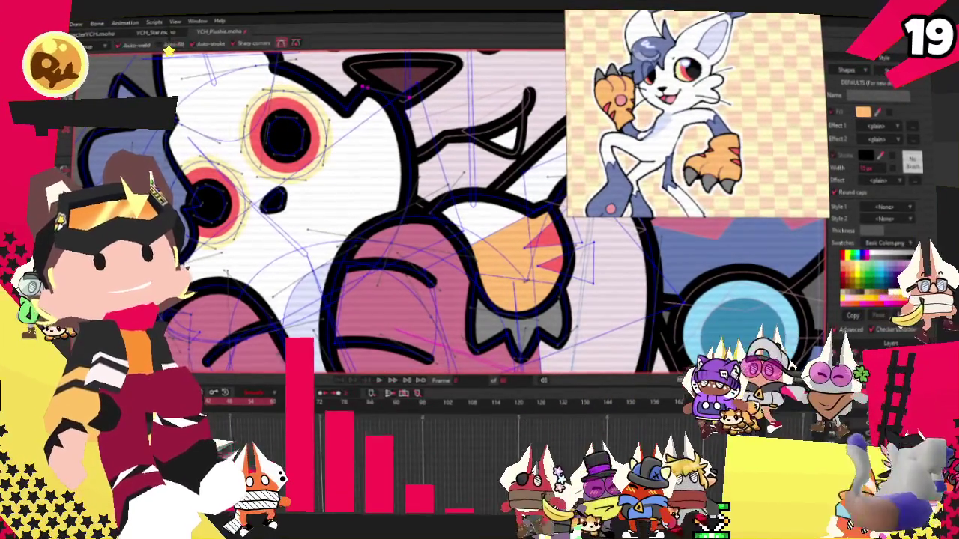
left_click_drag(397, 124, 431, 167)
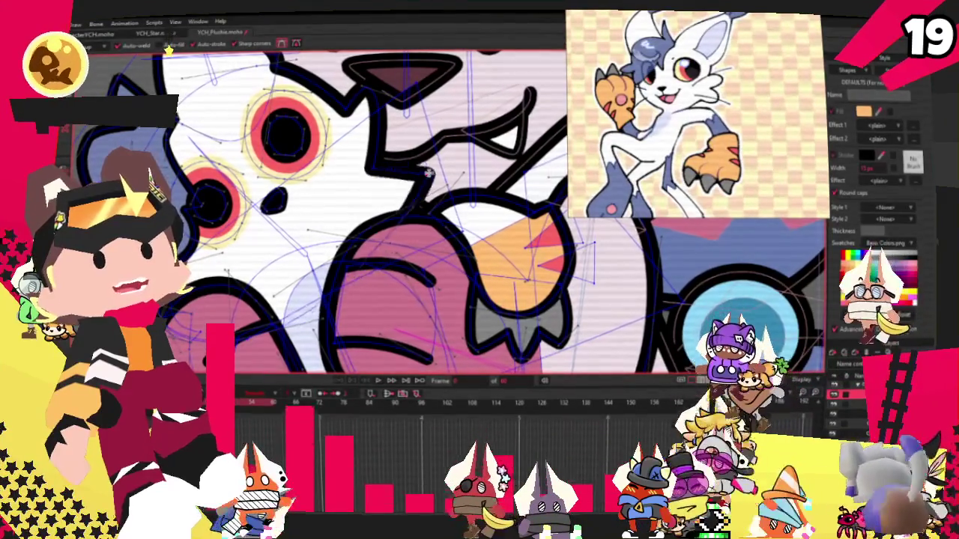
key("c")
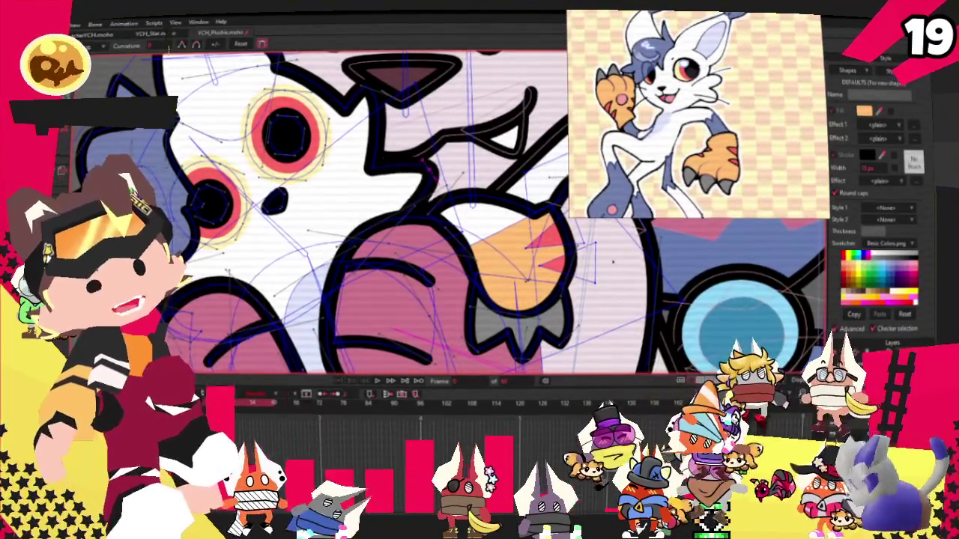
key("t")
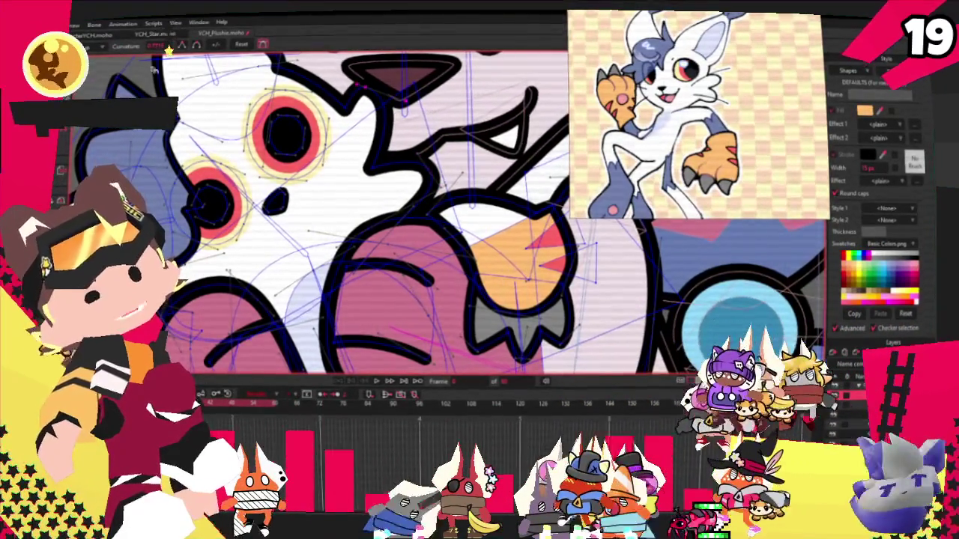
scroll(456, 109, "up", 2)
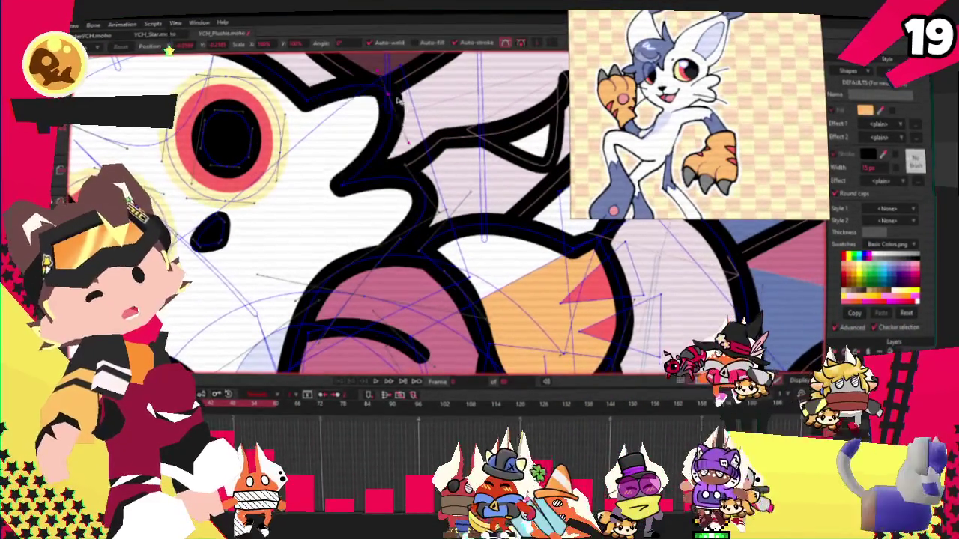
left_click_drag(358, 177, 358, 159)
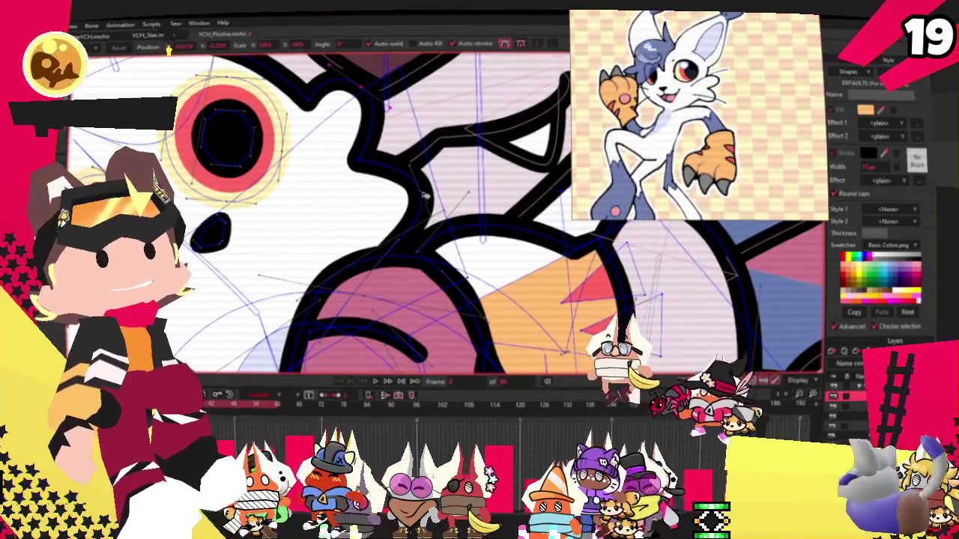
scroll(379, 161, "down", 5)
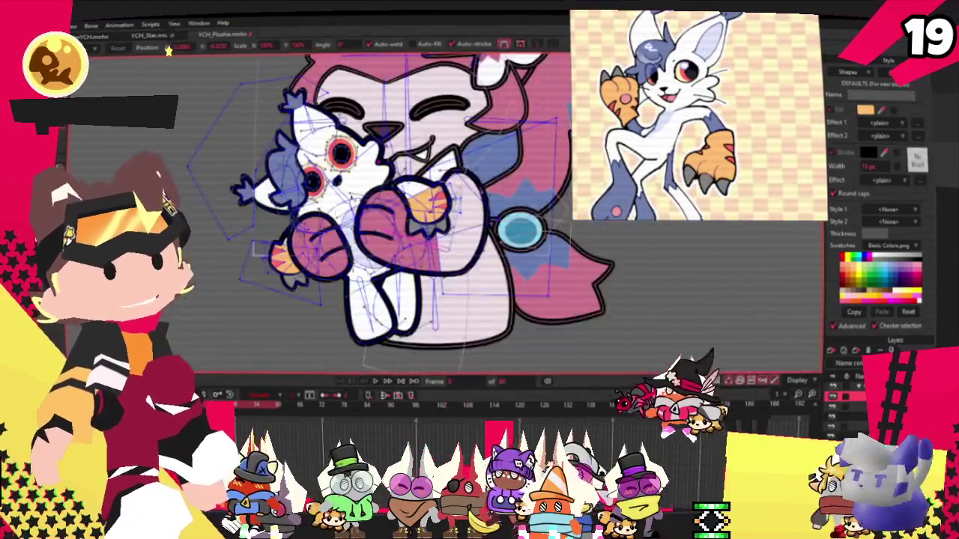
scroll(359, 188, "up", 5)
- Preview the animation, then reshape a line over the pink paw
left_click(383, 382)
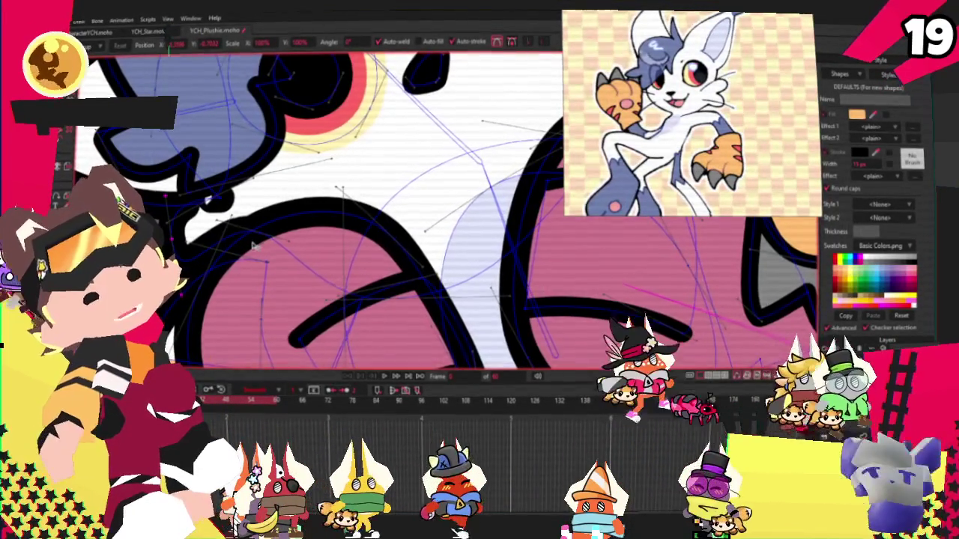
key("a")
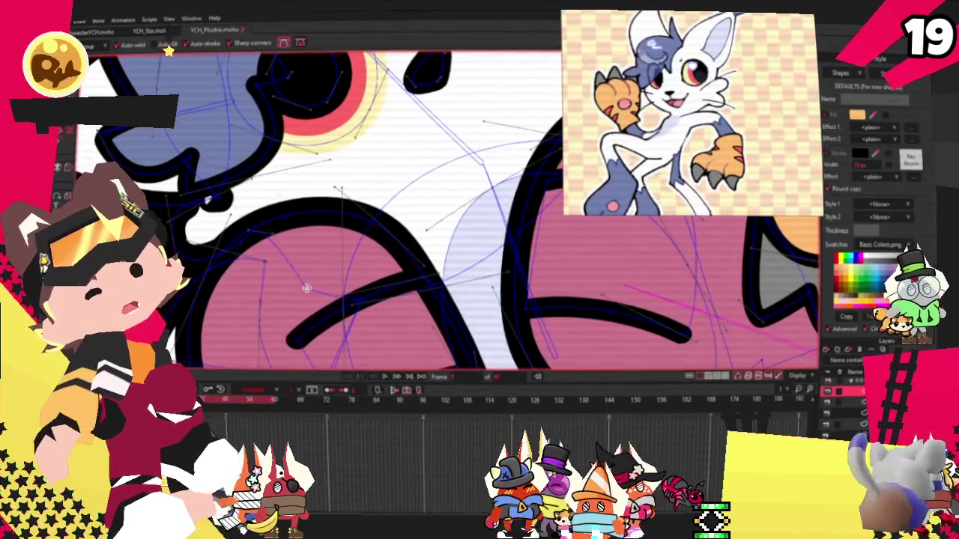
key("t")
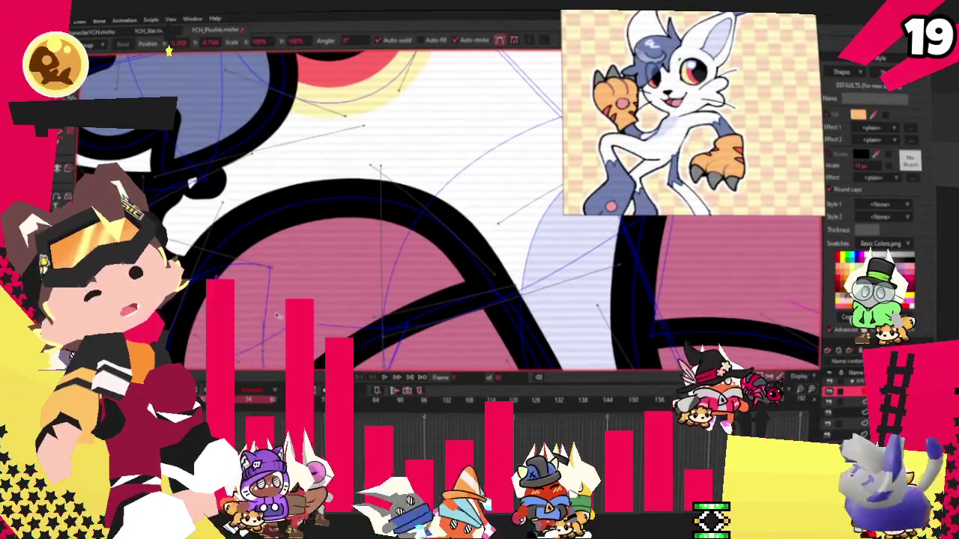
left_click_drag(211, 257, 284, 361)
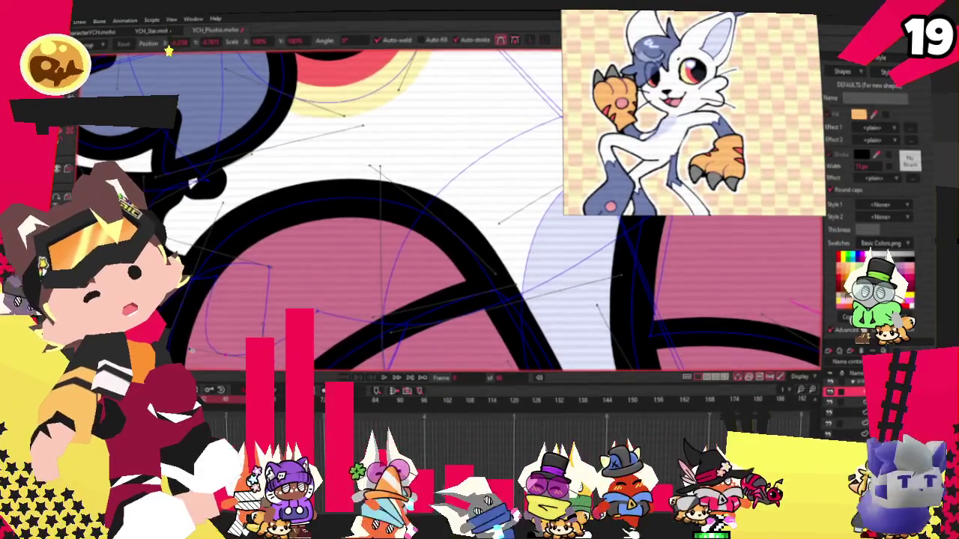
scroll(449, 210, "down", 3)
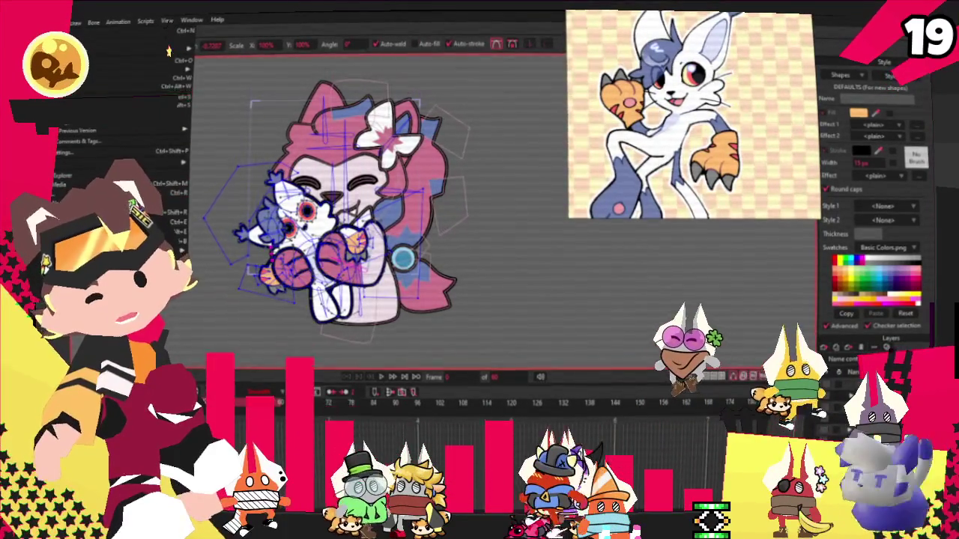
left_click(54, 195)
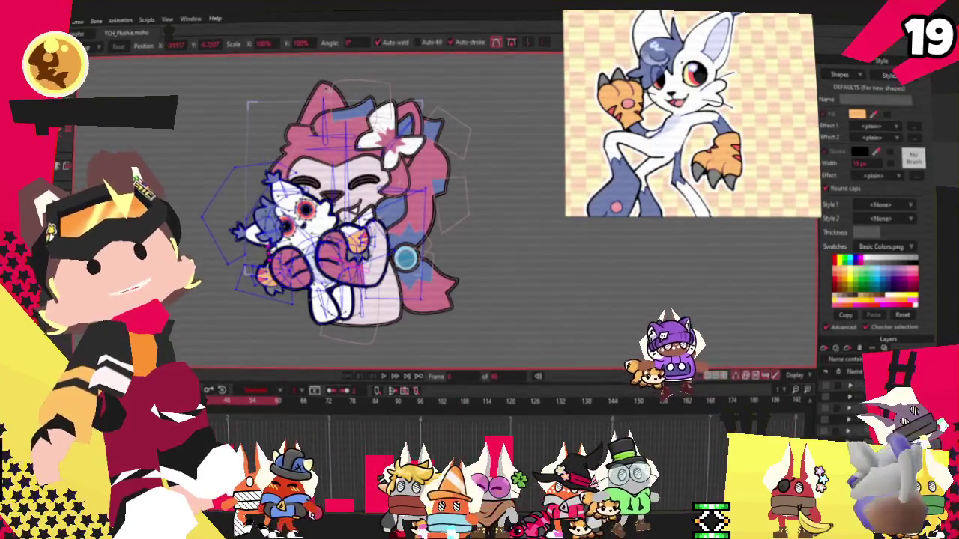
key("alt+f")
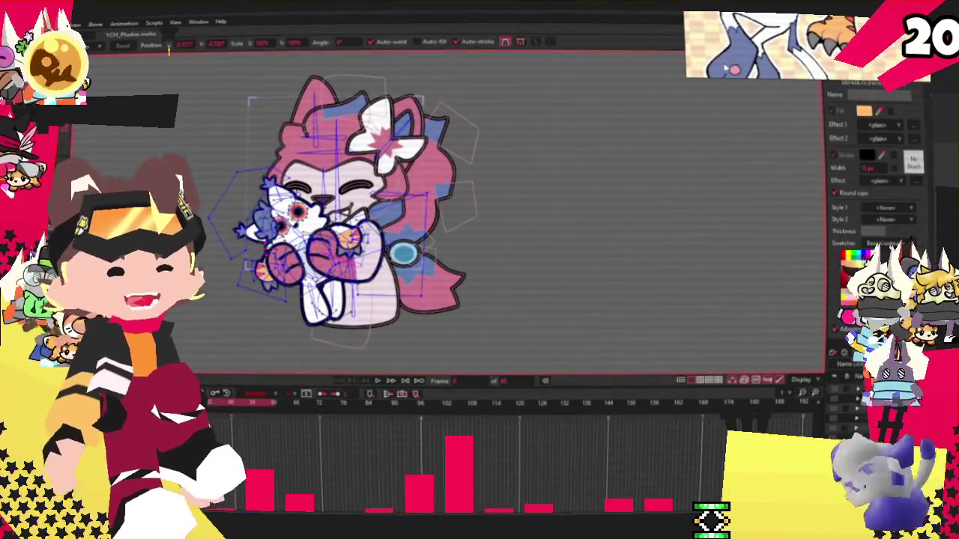
- Start a new PureRef scene holding the Luc otter sheet, moved up-right and trimmed to fit
right_click(629, 261)
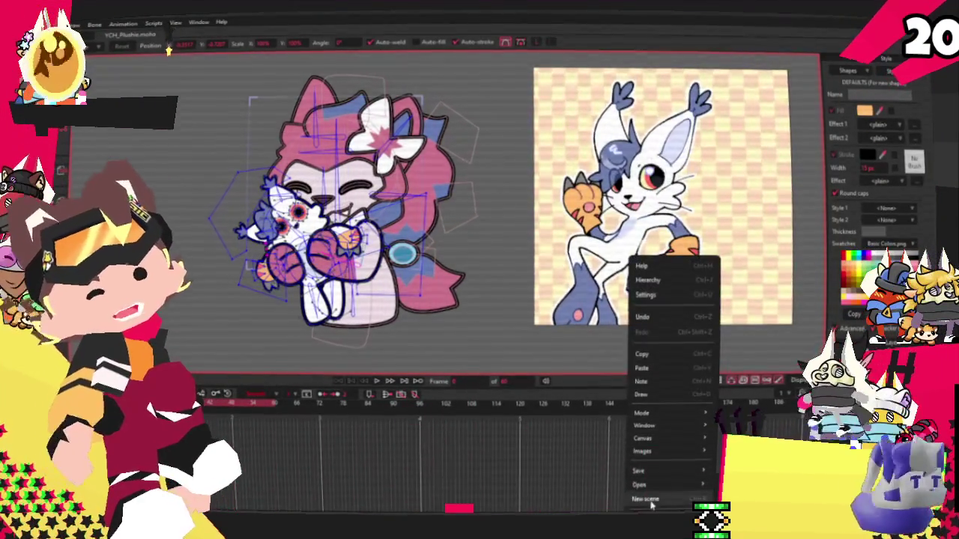
left_click(639, 498)
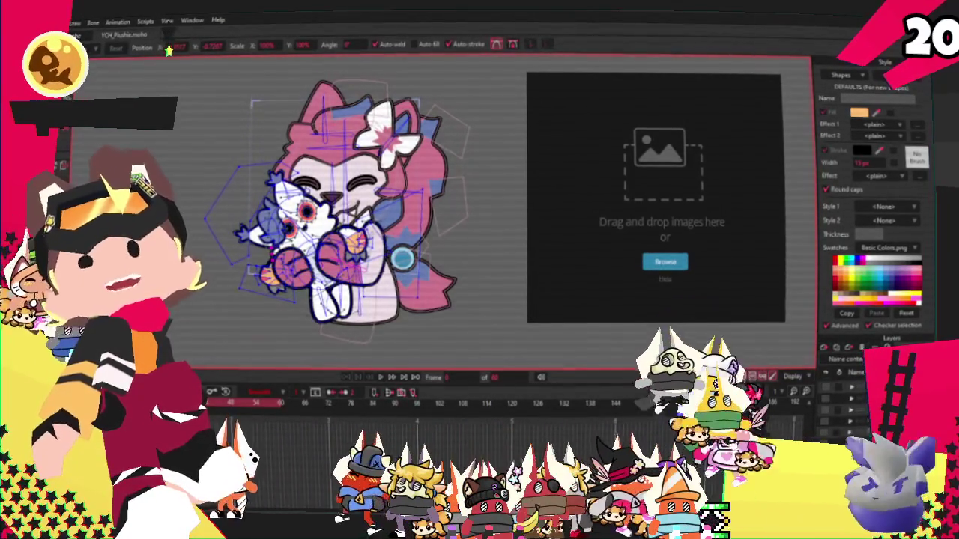
key("ctrl+v")
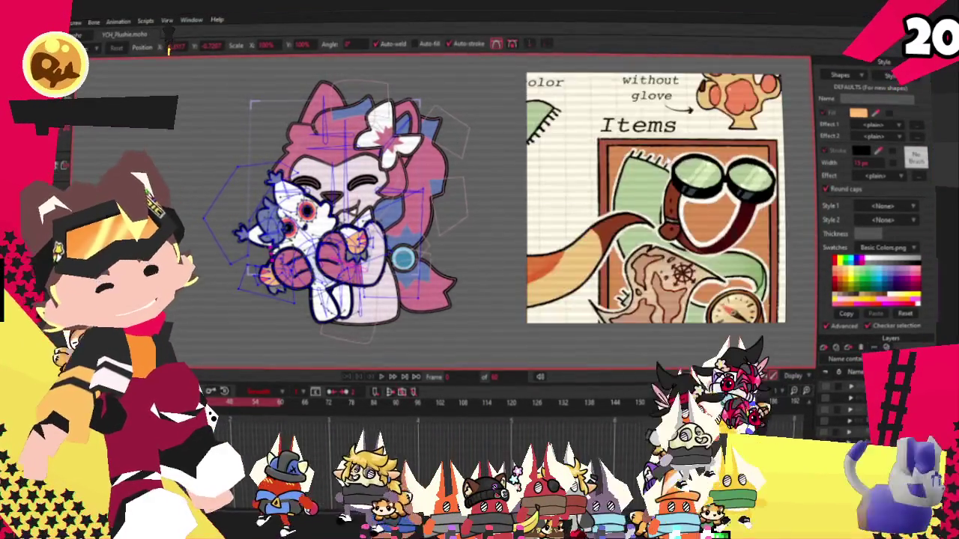
left_click_drag(631, 155, 688, 135)
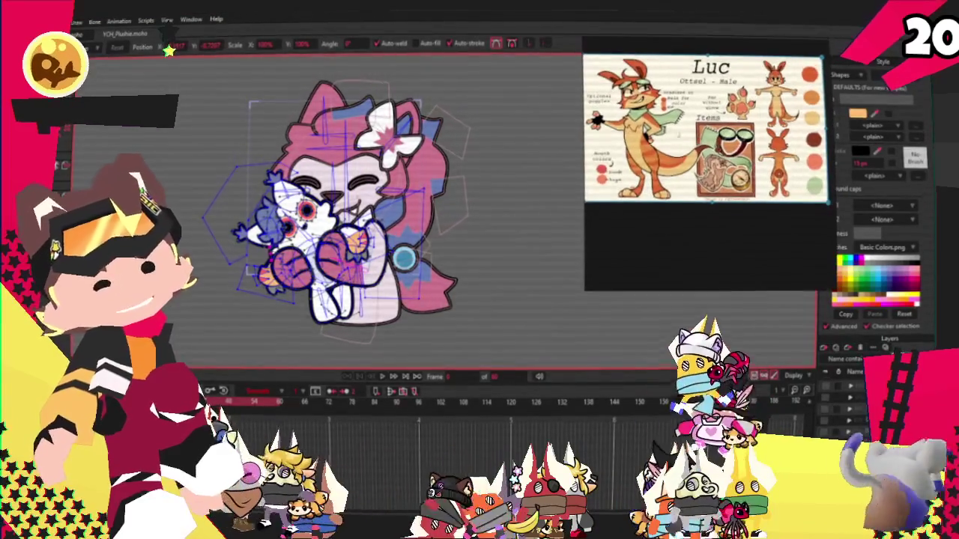
left_click_drag(700, 289, 700, 175)
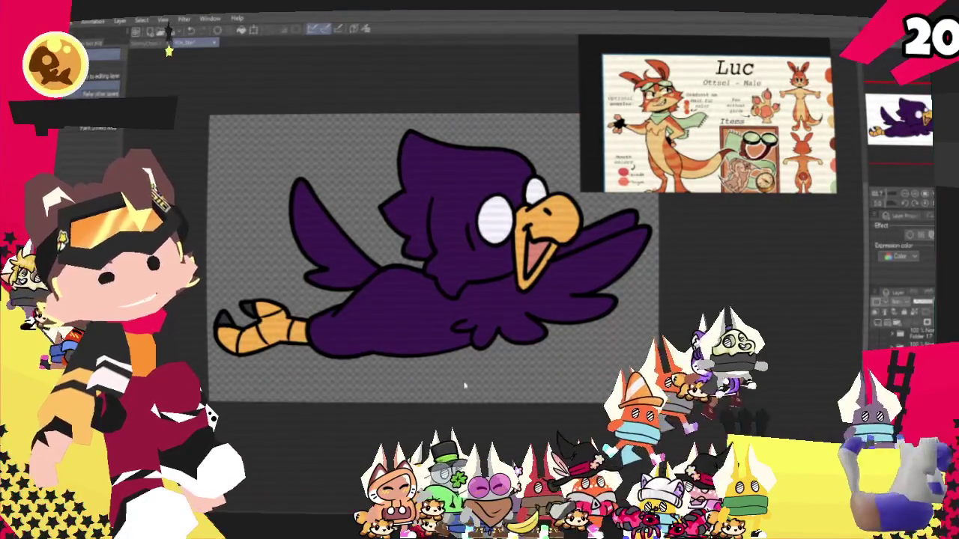
- Zoom in on the purple bird drawing in Clip Studio Paint
scroll(464, 403, "up", 1)
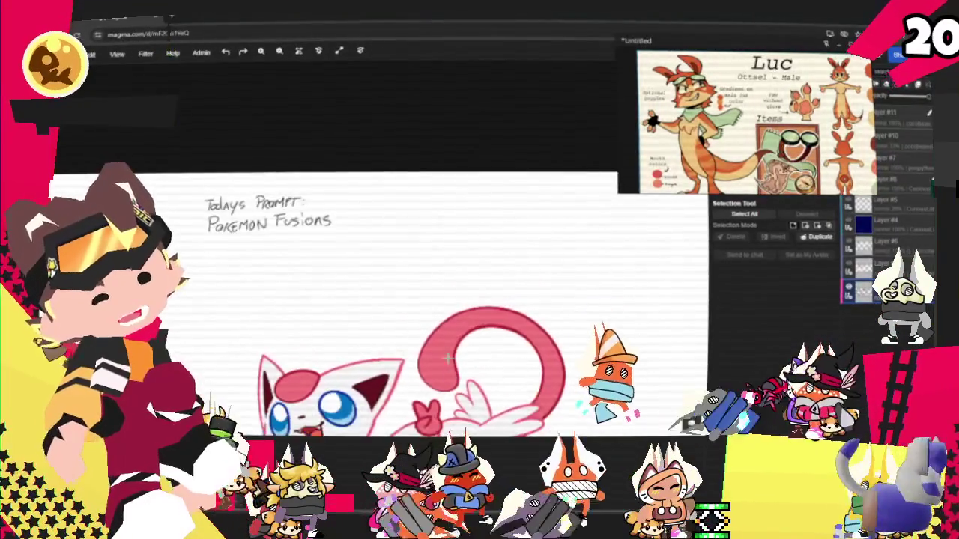
scroll(416, 165, "down", 3)
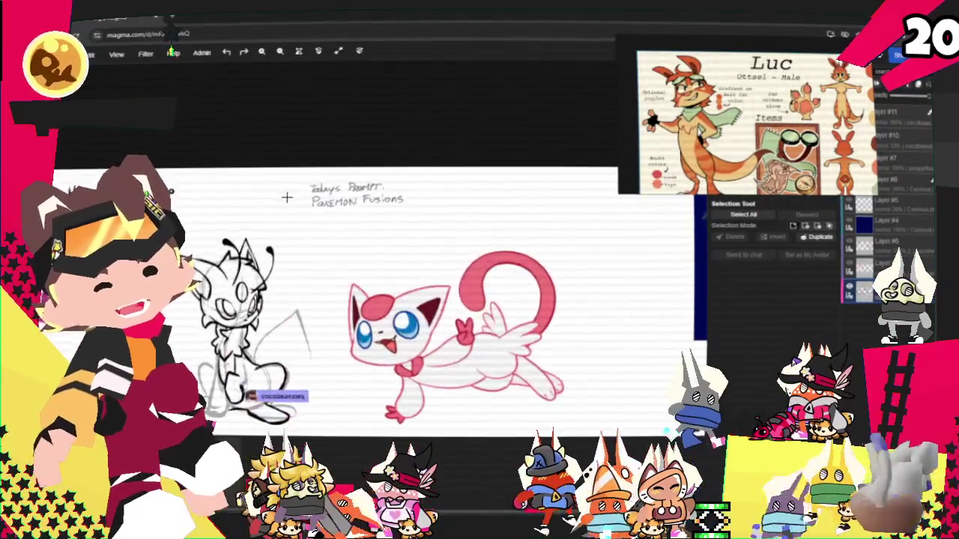
scroll(278, 197, "up", 3)
scroll(303, 165, "up", 2)
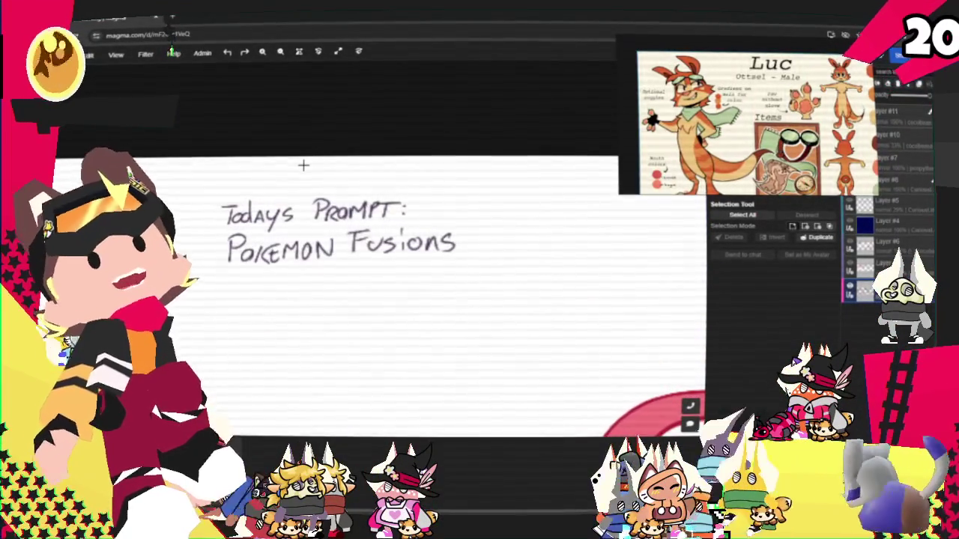
scroll(311, 110, "down", 2)
scroll(347, 107, "down", 1)
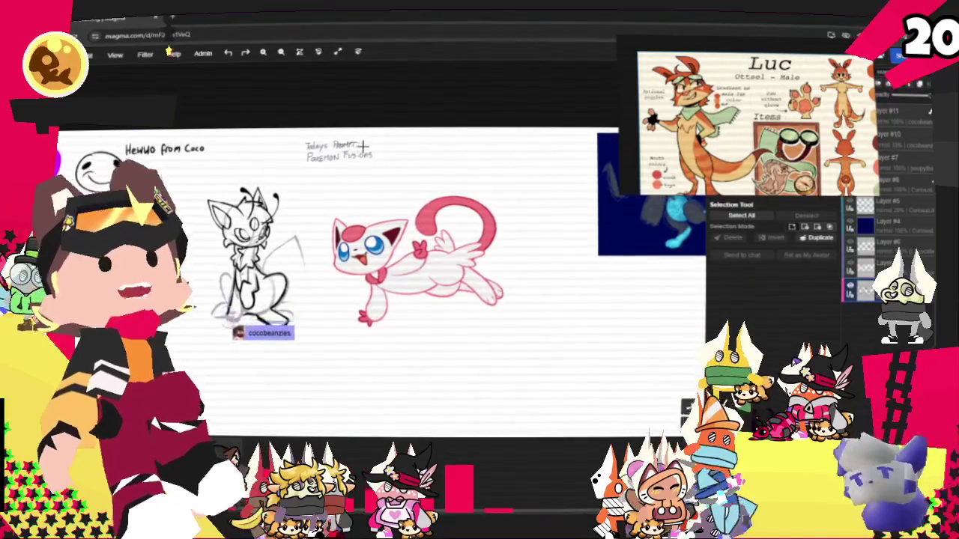
scroll(517, 307, "up", 1)
scroll(517, 307, "up", 1)
scroll(517, 306, "up", 1)
scroll(517, 306, "up", 1)
scroll(452, 248, "down", 1)
scroll(461, 259, "down", 1)
scroll(471, 274, "down", 1)
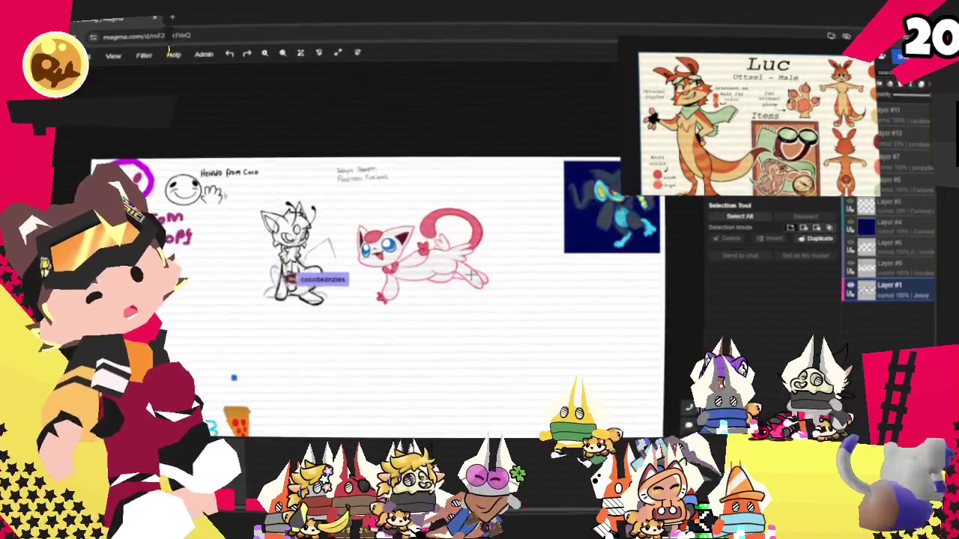
scroll(470, 274, "up", 1)
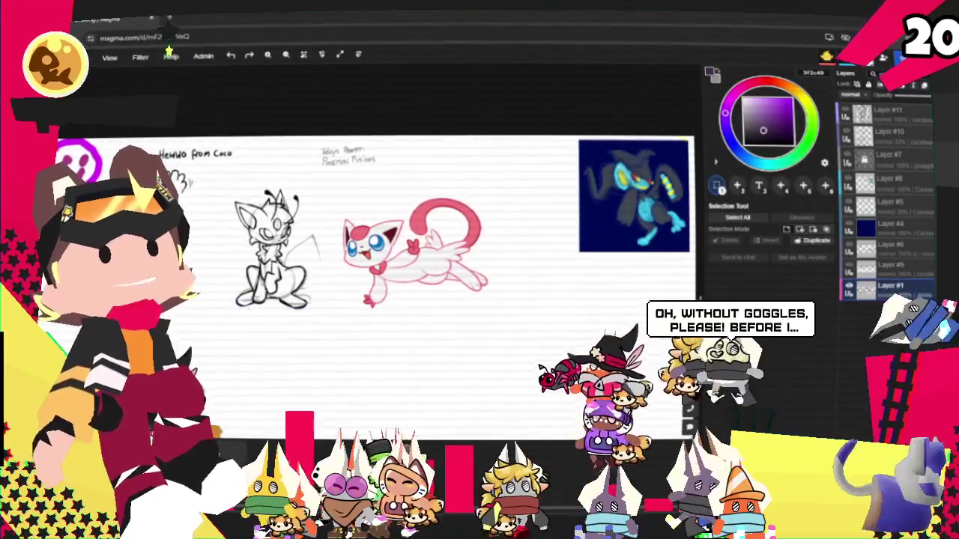
scroll(259, 276, "up", 2)
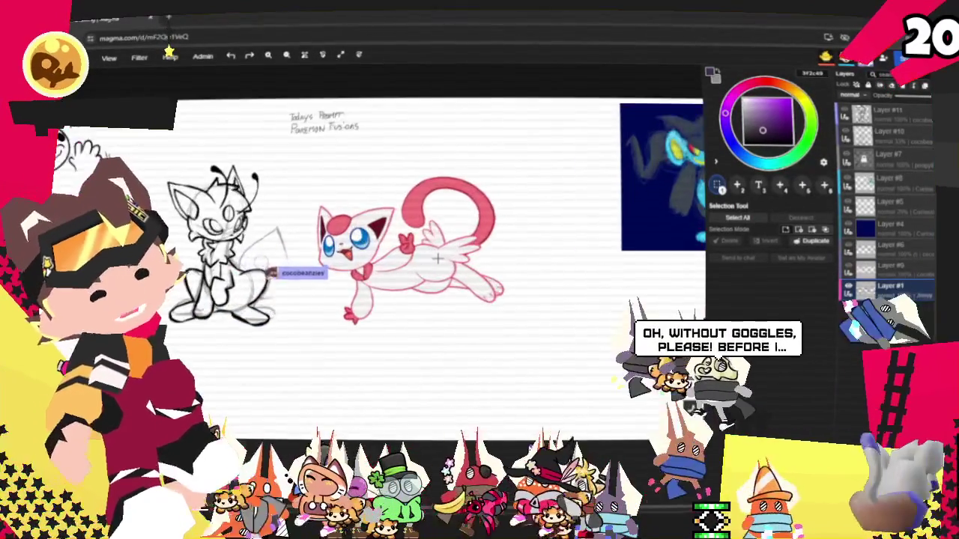
scroll(260, 275, "up", 1)
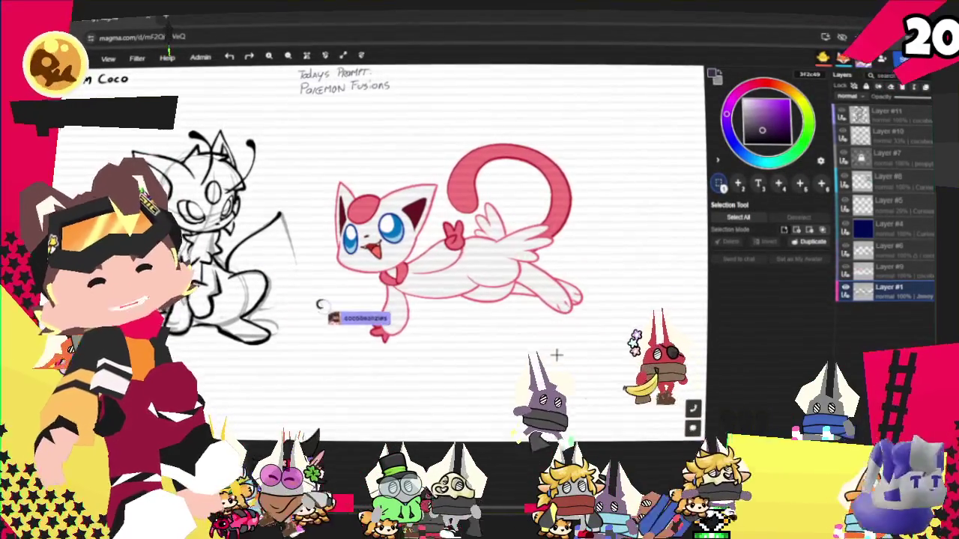
scroll(626, 308, "up", 1)
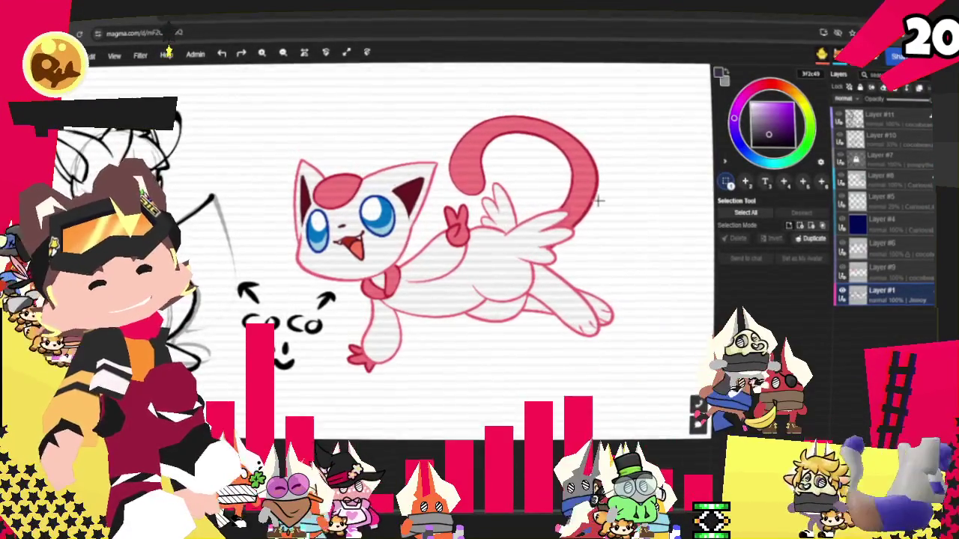
scroll(374, 200, "up", 3)
scroll(374, 201, "up", 2)
scroll(367, 210, "down", 1)
scroll(397, 296, "down", 3)
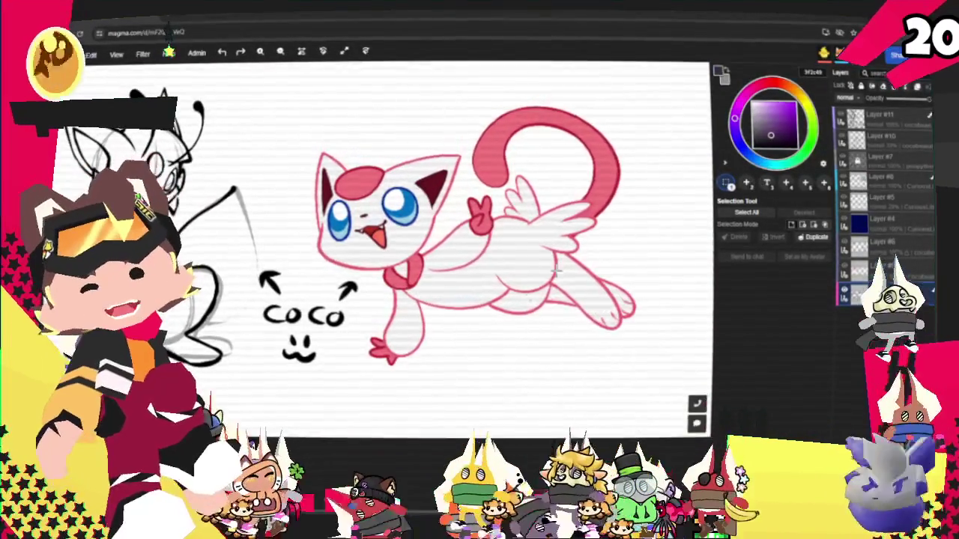
scroll(498, 322, "down", 2)
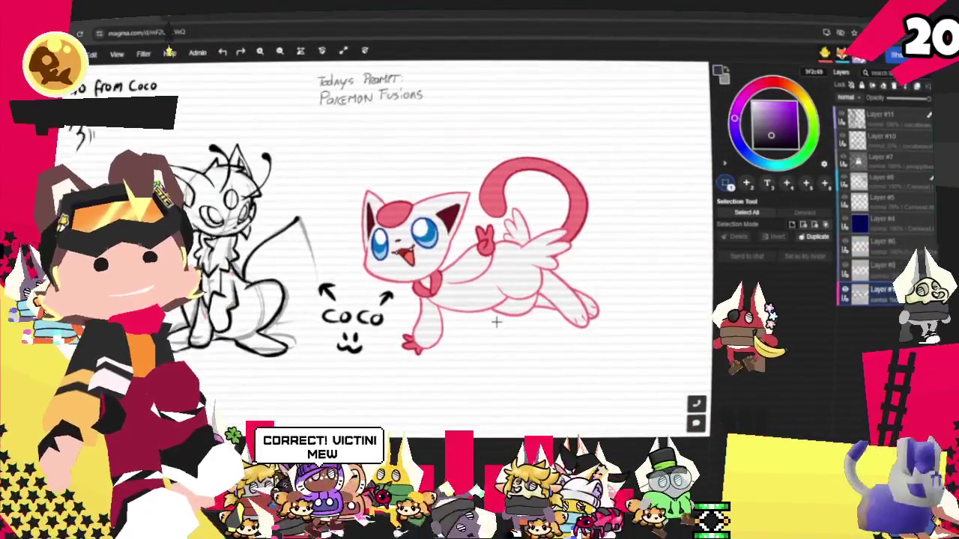
scroll(502, 330, "down", 2)
scroll(513, 343, "down", 1)
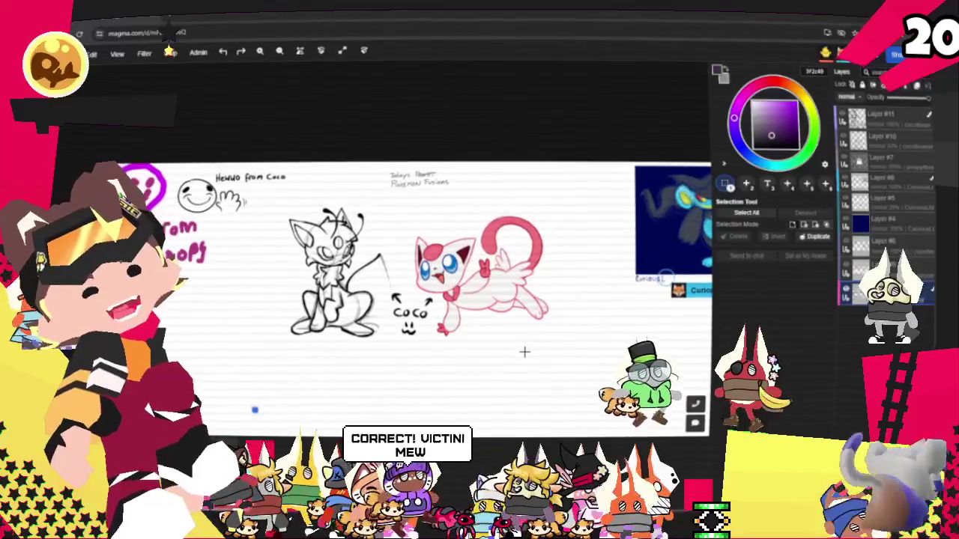
scroll(469, 336, "down", 1)
scroll(606, 315, "down", 1)
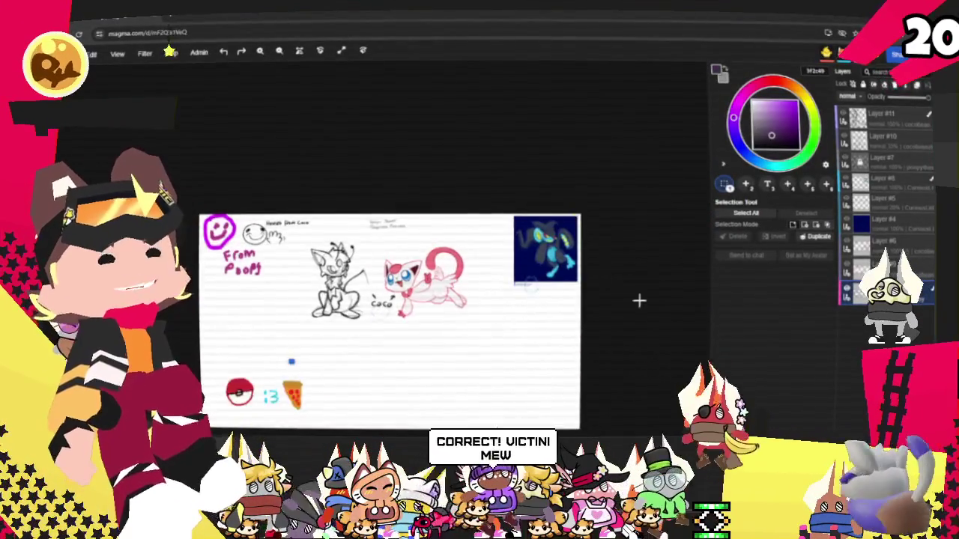
scroll(599, 256, "up", 3)
- Zoom in and out across the Magma board to inspect the shared drawings, including the Luxray artwork
scroll(532, 220, "up", 1)
scroll(447, 200, "up", 1)
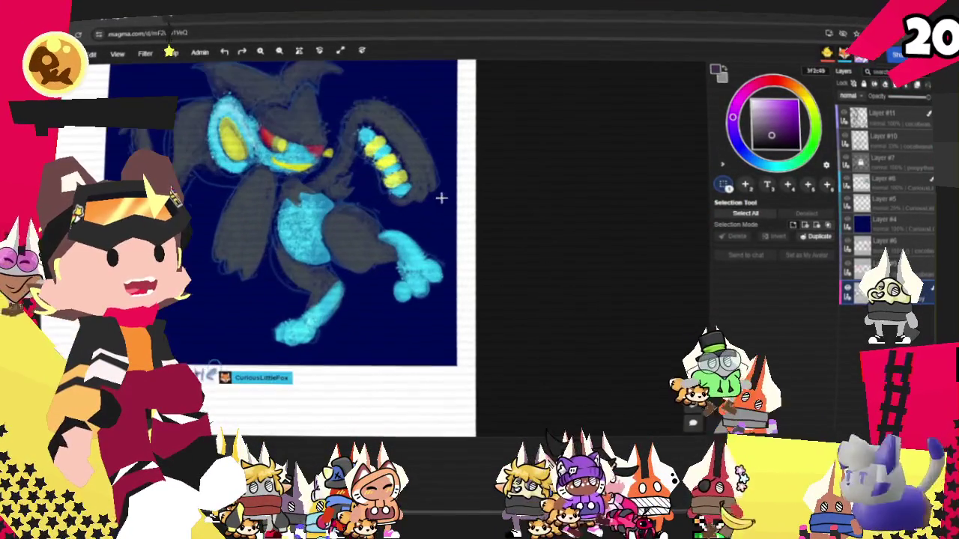
scroll(611, 263, "up", 1)
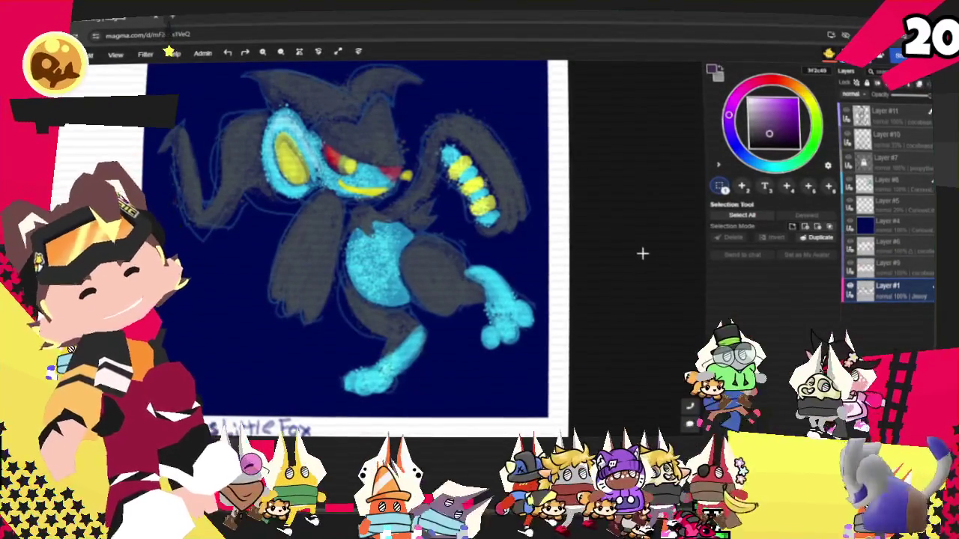
scroll(634, 254, "down", 1)
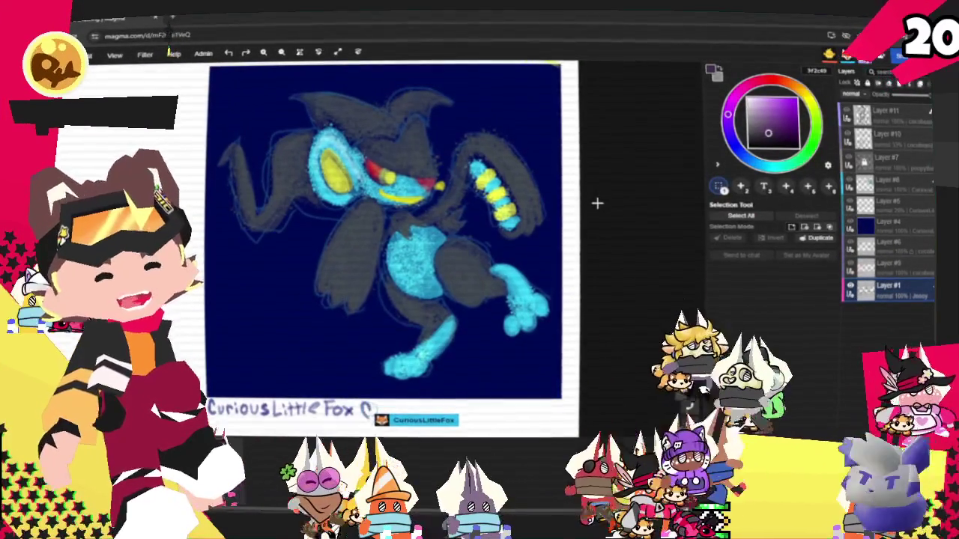
scroll(597, 203, "down", 2)
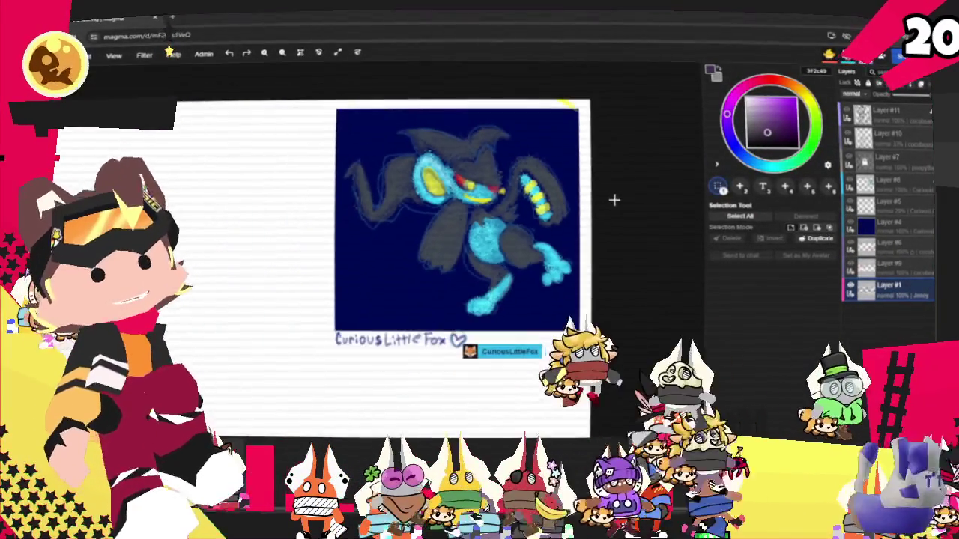
scroll(614, 199, "down", 1)
scroll(248, 299, "up", 1)
scroll(247, 300, "up", 2)
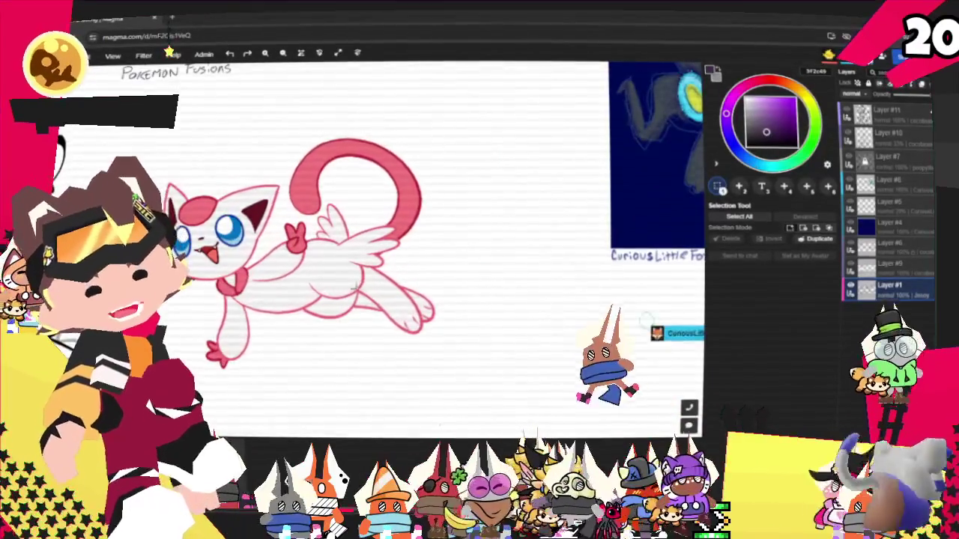
scroll(455, 269, "down", 1)
scroll(455, 271, "down", 2)
scroll(455, 271, "down", 1)
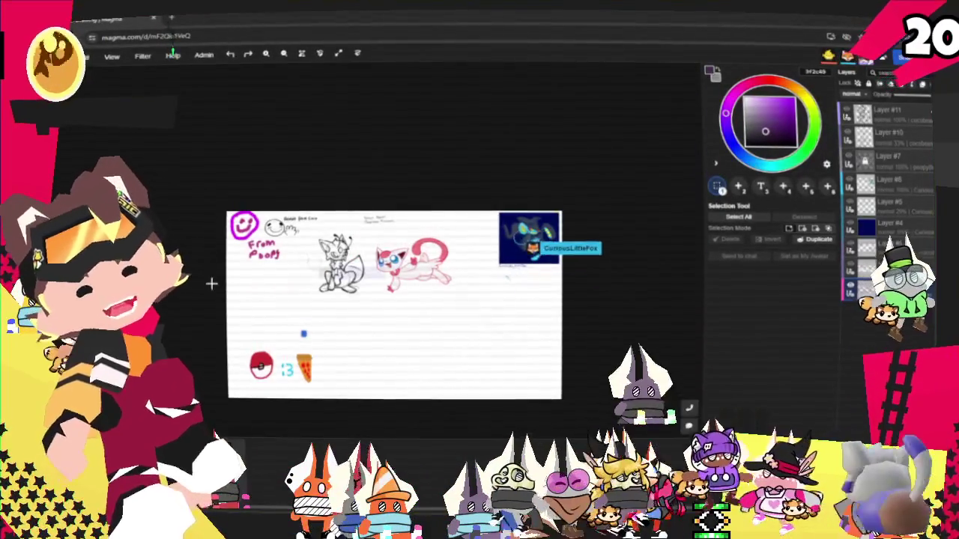
scroll(212, 289, "up", 2)
scroll(225, 299, "up", 2)
scroll(297, 325, "up", 1)
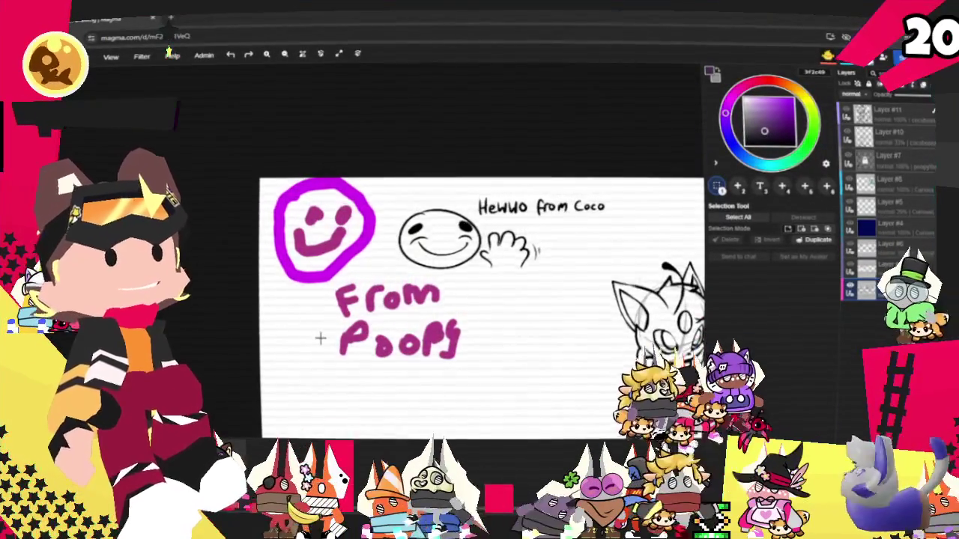
scroll(320, 338, "up", 1)
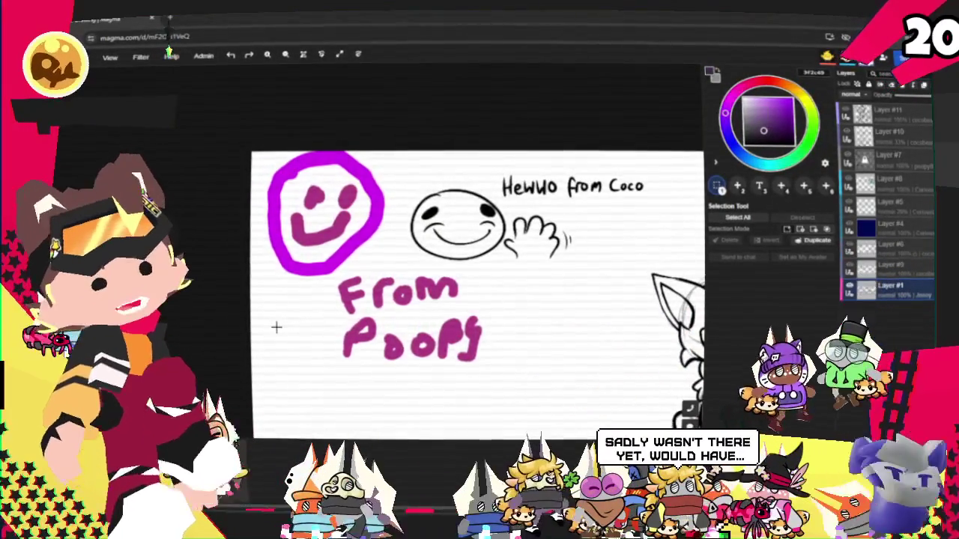
scroll(232, 299, "down", 2)
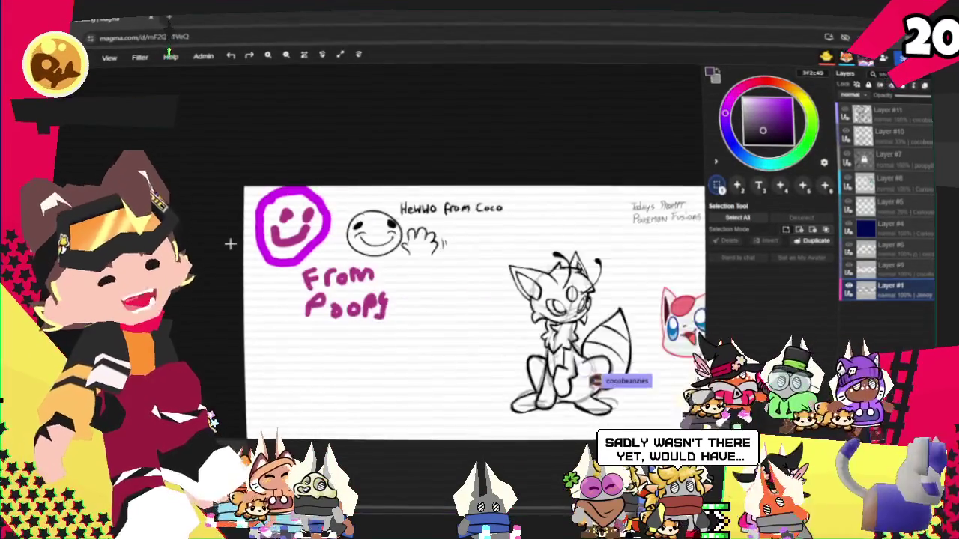
scroll(270, 352, "down", 1)
scroll(300, 389, "down", 1)
scroll(308, 405, "up", 1)
scroll(307, 406, "up", 1)
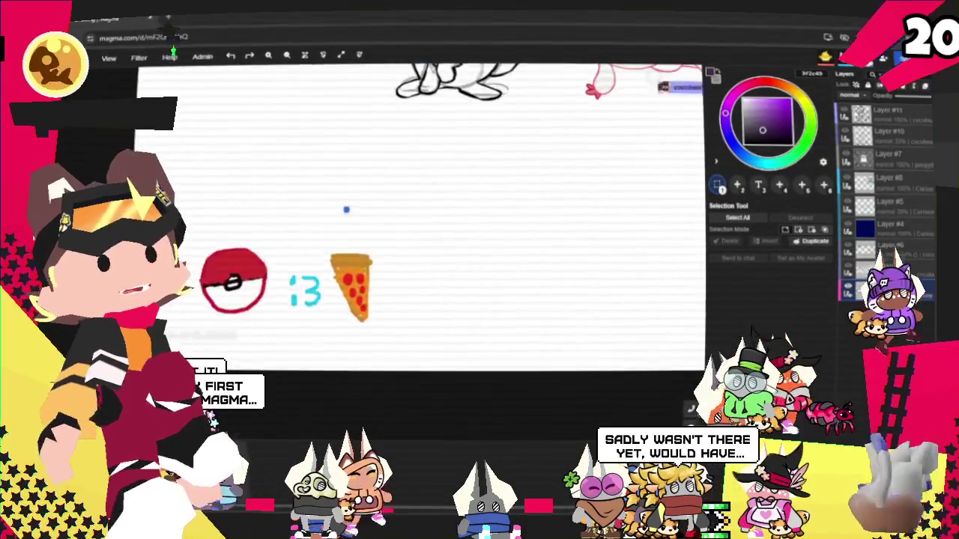
scroll(300, 389, "up", 1)
scroll(285, 374, "up", 1)
scroll(269, 366, "up", 1)
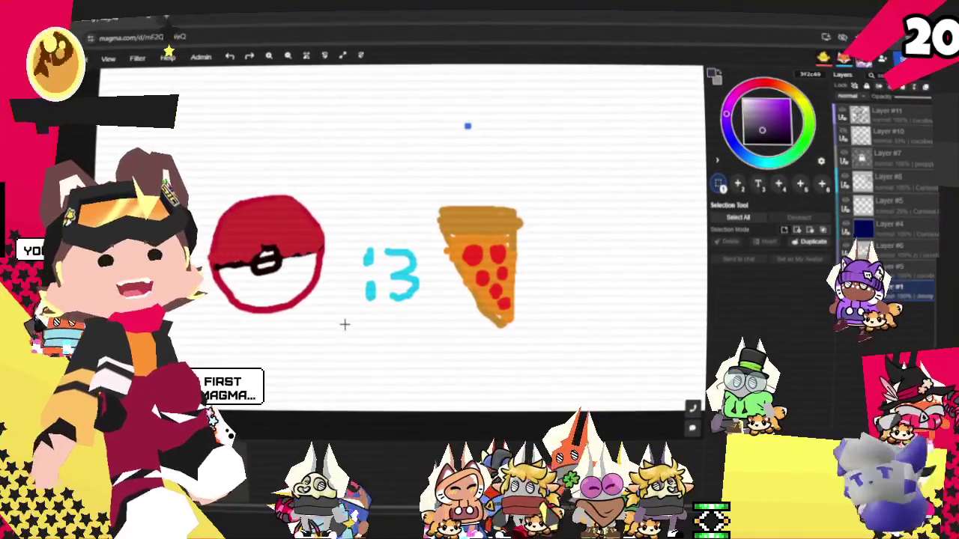
scroll(323, 325, "down", 2)
scroll(334, 324, "down", 1)
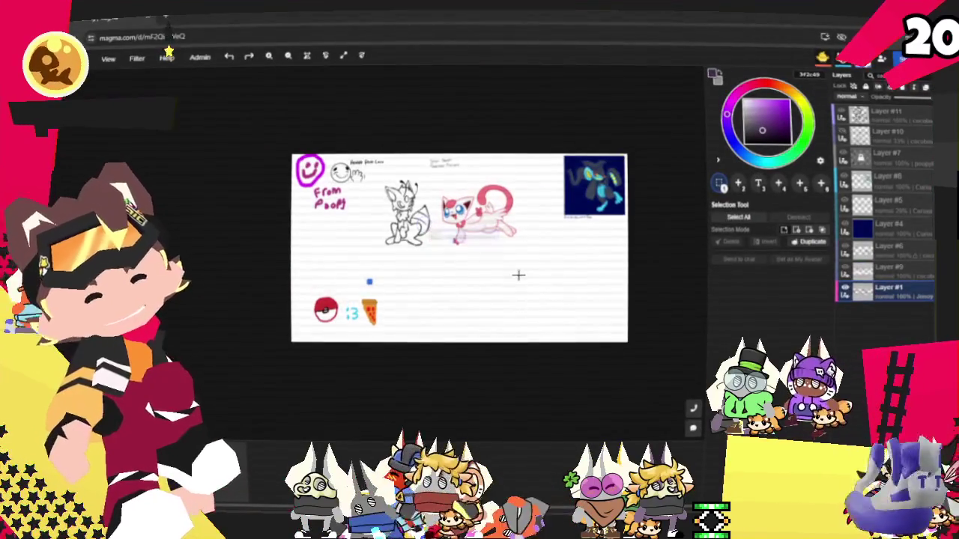
scroll(610, 256, "up", 1)
scroll(610, 256, "up", 1)
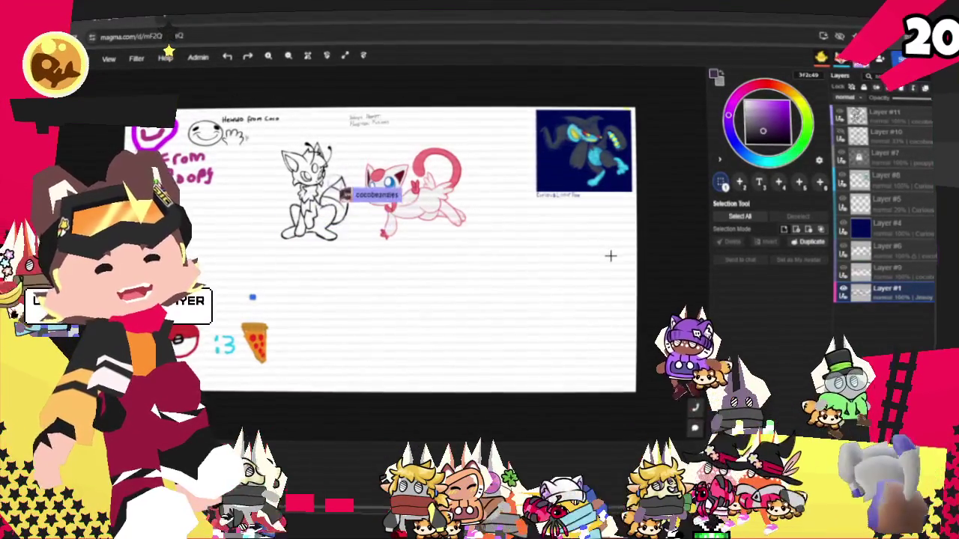
scroll(665, 138, "up", 2)
scroll(666, 120, "up", 3)
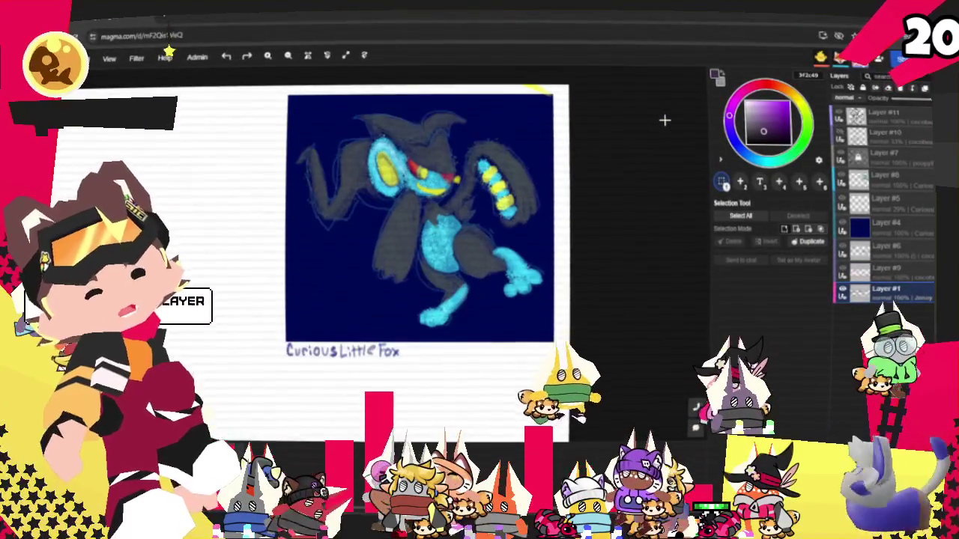
scroll(665, 120, "up", 1)
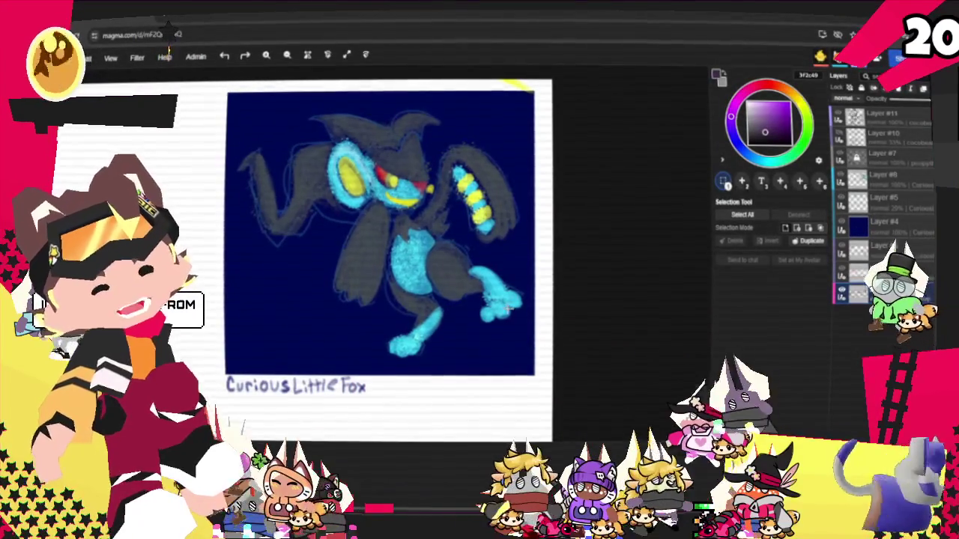
scroll(613, 325, "down", 1)
scroll(616, 327, "down", 1)
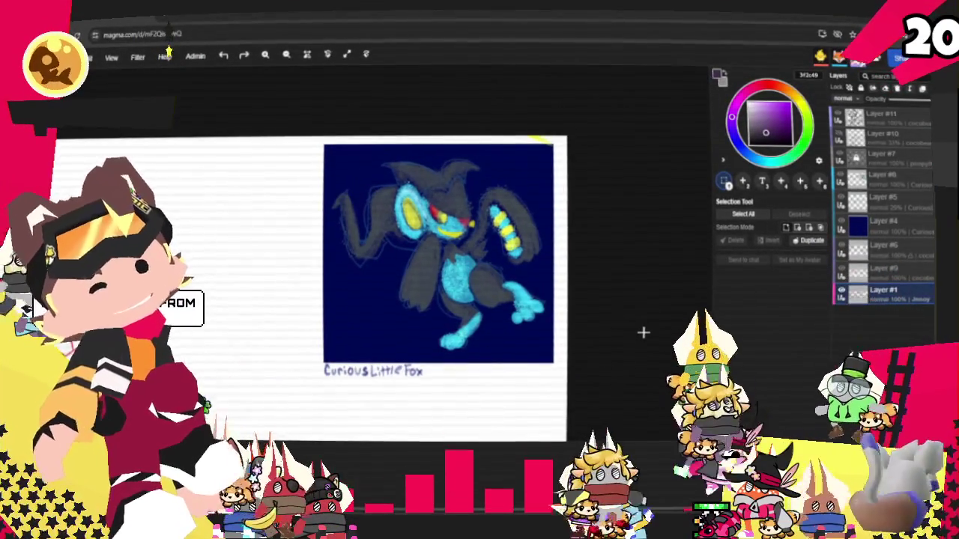
scroll(636, 329, "down", 1)
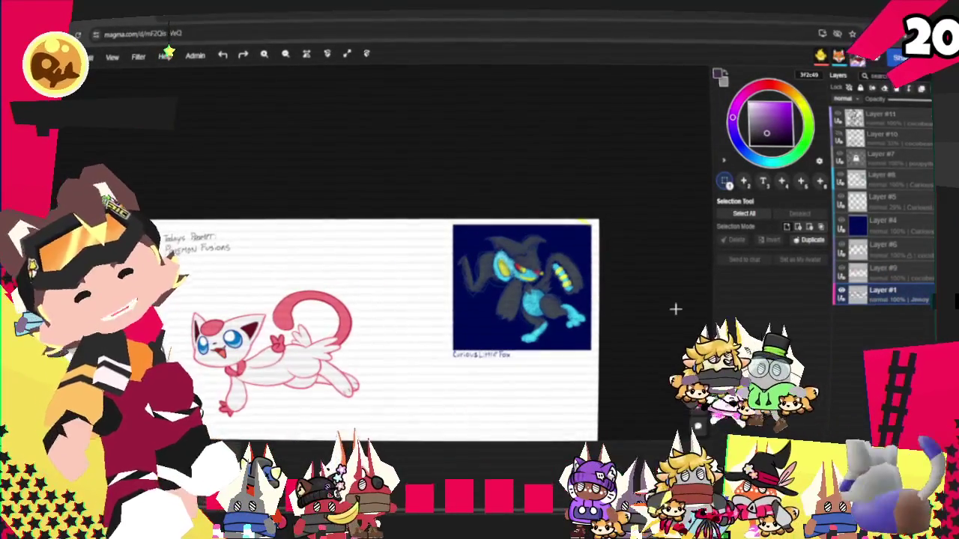
scroll(495, 393, "up", 1)
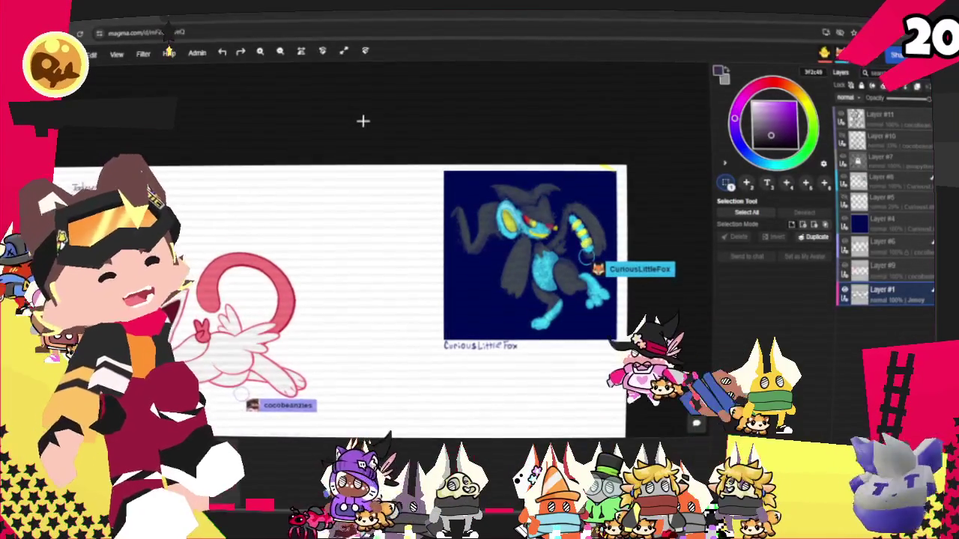
scroll(576, 282, "up", 2)
scroll(575, 230, "up", 2)
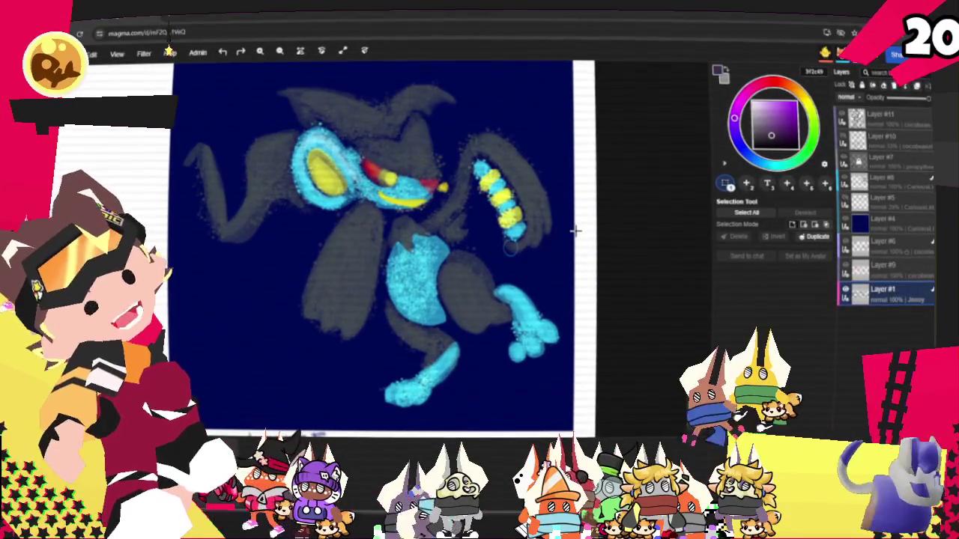
scroll(620, 185, "down", 2)
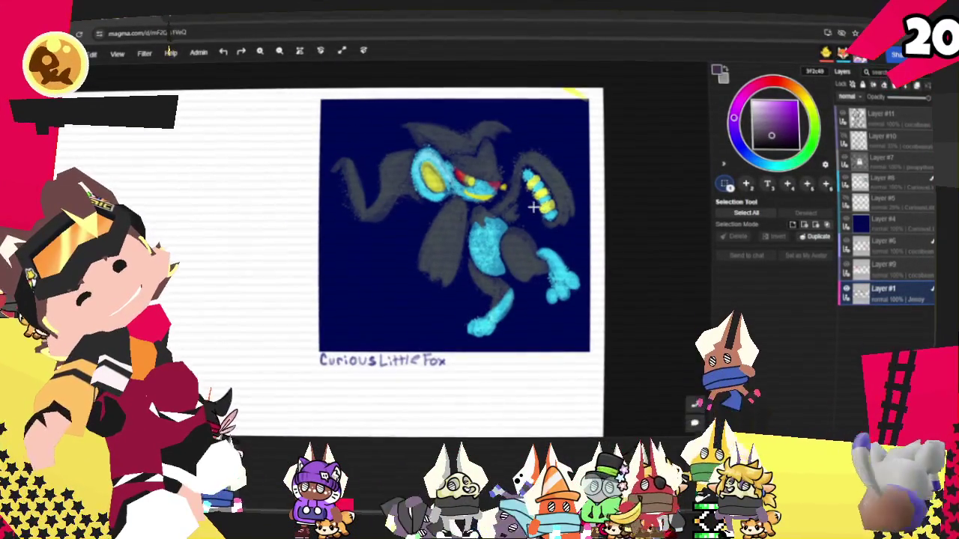
scroll(485, 156, "up", 2)
scroll(481, 144, "up", 2)
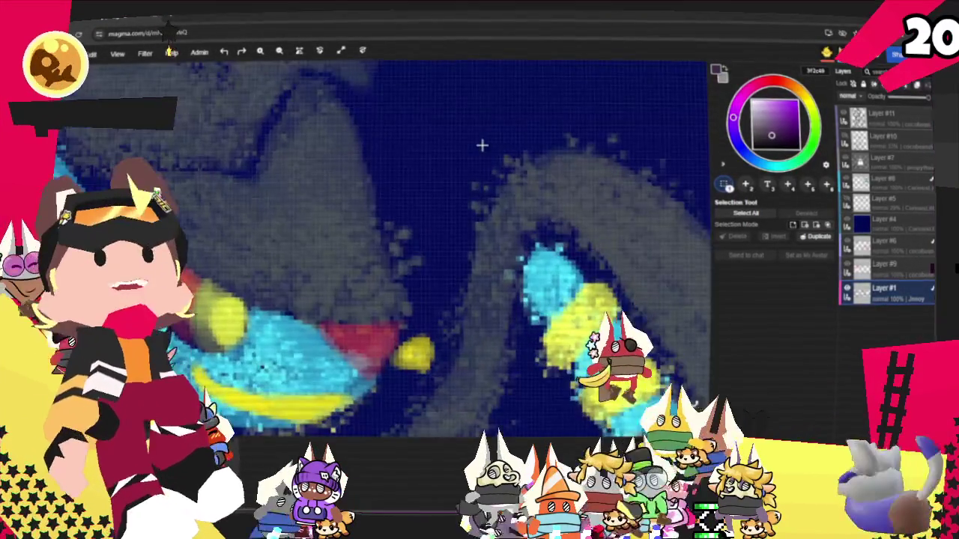
scroll(336, 222, "down", 2)
scroll(336, 223, "up", 2)
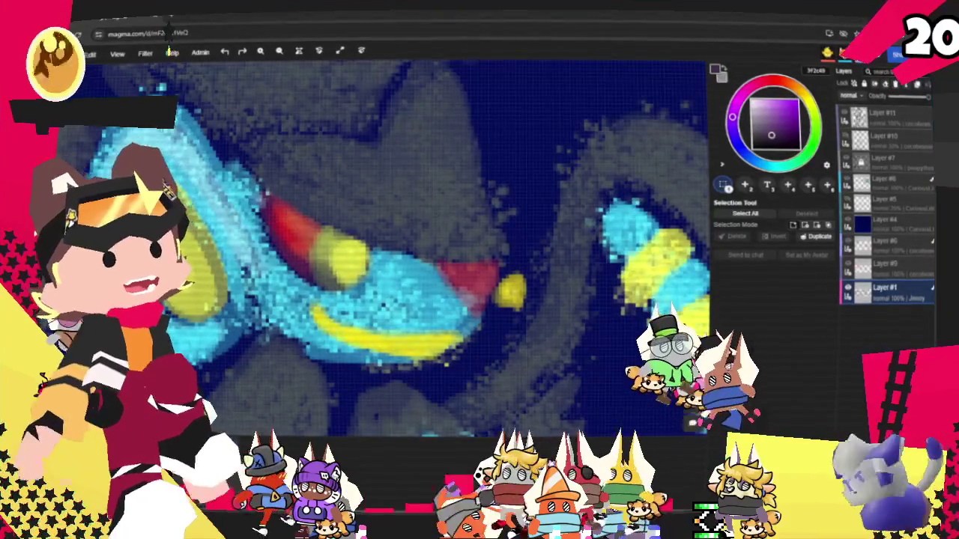
scroll(567, 242, "down", 1)
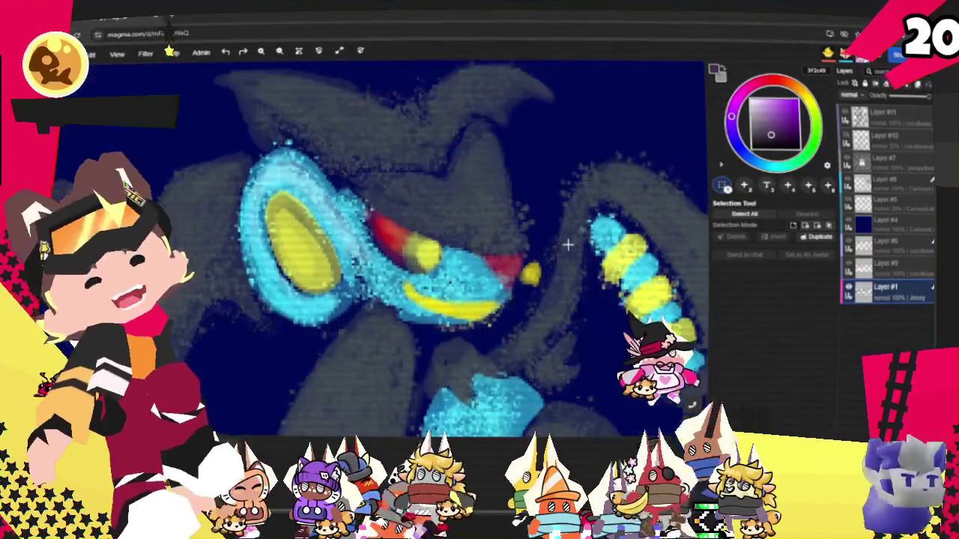
scroll(479, 255, "down", 1)
scroll(460, 259, "down", 2)
scroll(446, 277, "down", 1)
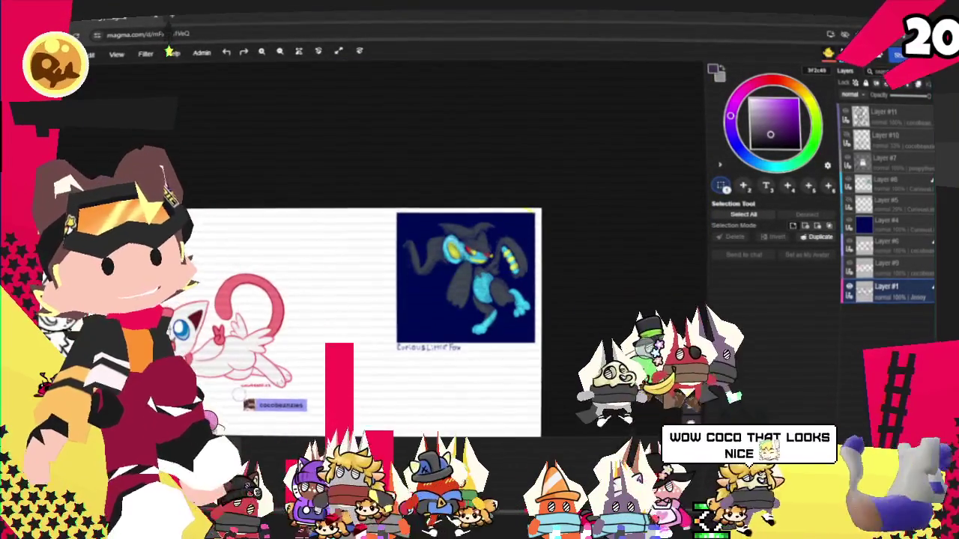
scroll(216, 254, "up", 1)
scroll(330, 195, "down", 1)
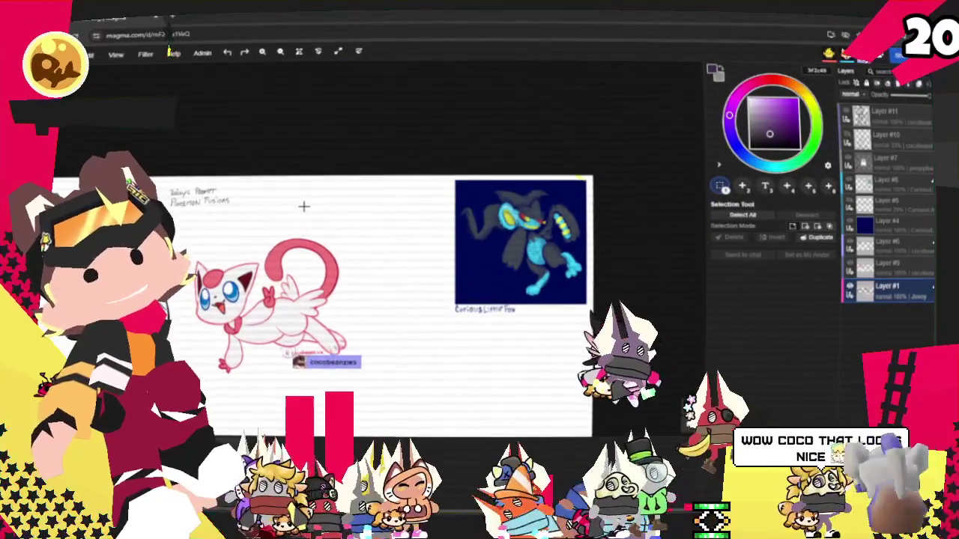
scroll(304, 205, "down", 1)
scroll(272, 228, "down", 1)
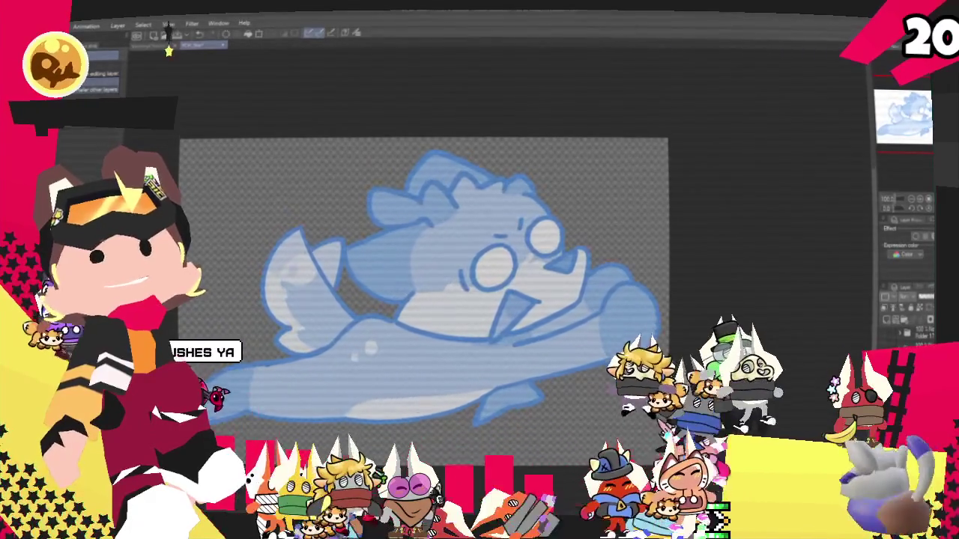
- Zoom in on the blue plushie sketch beside the orange otter reference sheet
scroll(754, 286, "down", 2)
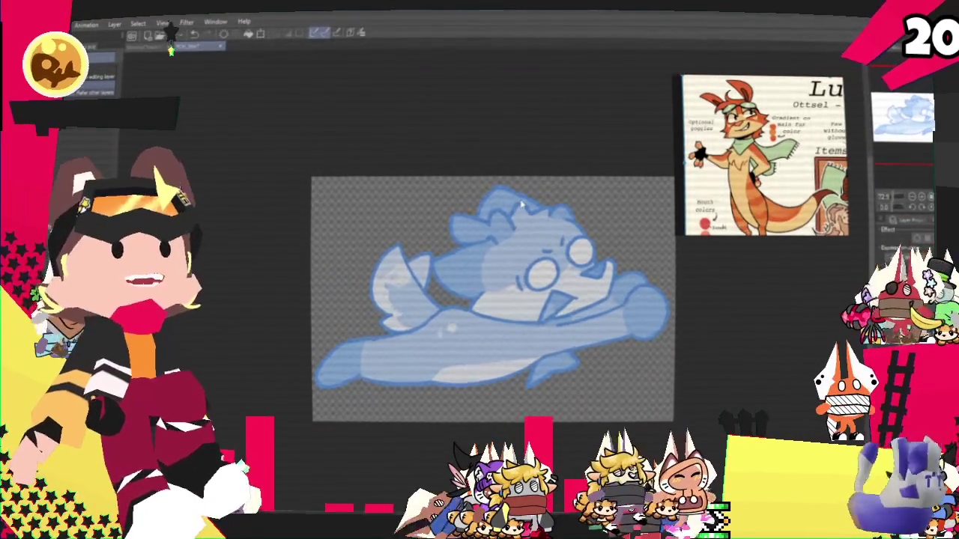
scroll(522, 206, "up", 1)
scroll(552, 154, "down", 1)
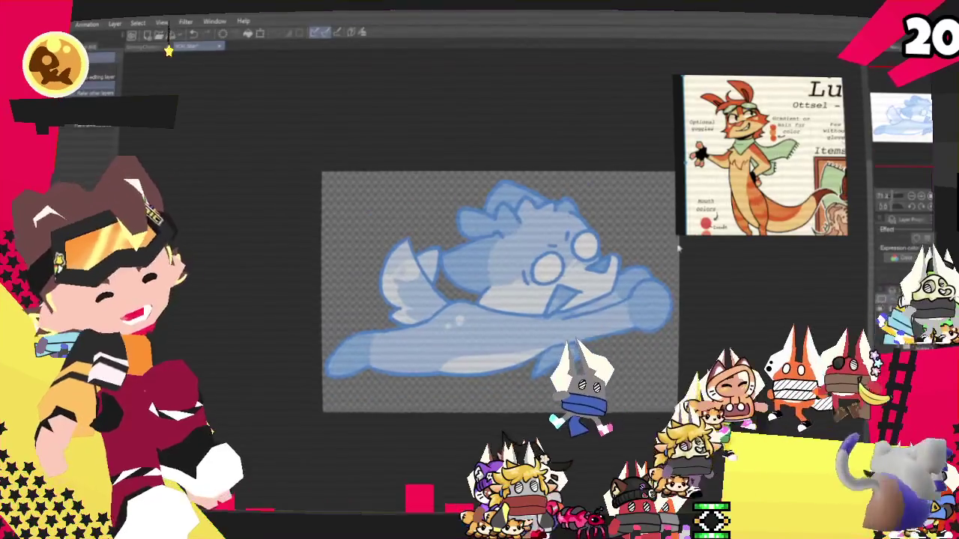
scroll(652, 246, "up", 1)
scroll(650, 238, "up", 1)
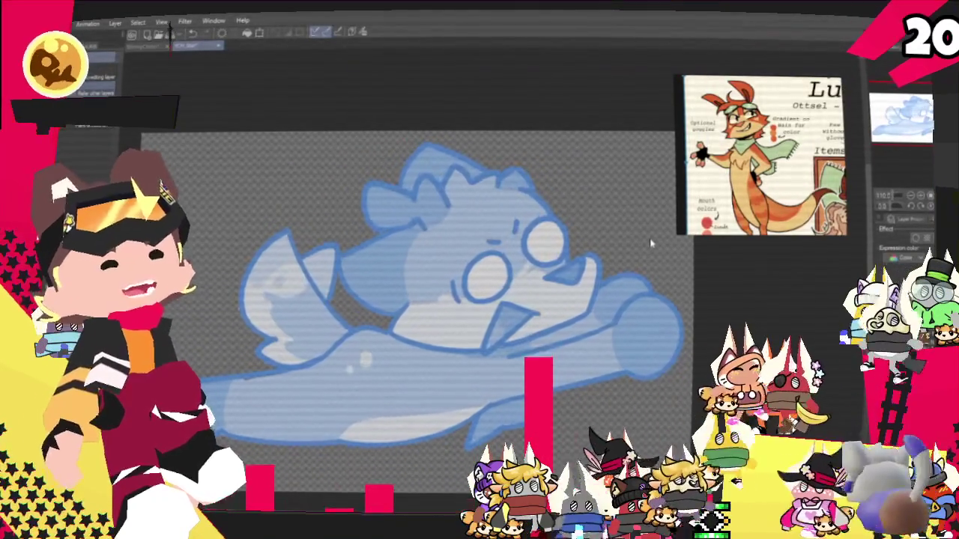
scroll(464, 284, "down", 1)
scroll(464, 270, "down", 1)
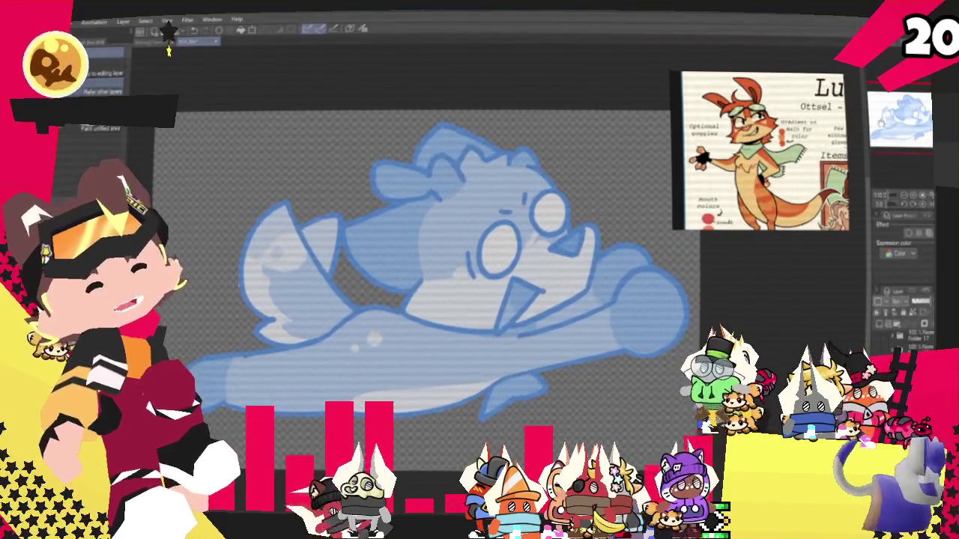
scroll(449, 285, "down", 2)
scroll(450, 247, "up", 2)
scroll(450, 247, "up", 1)
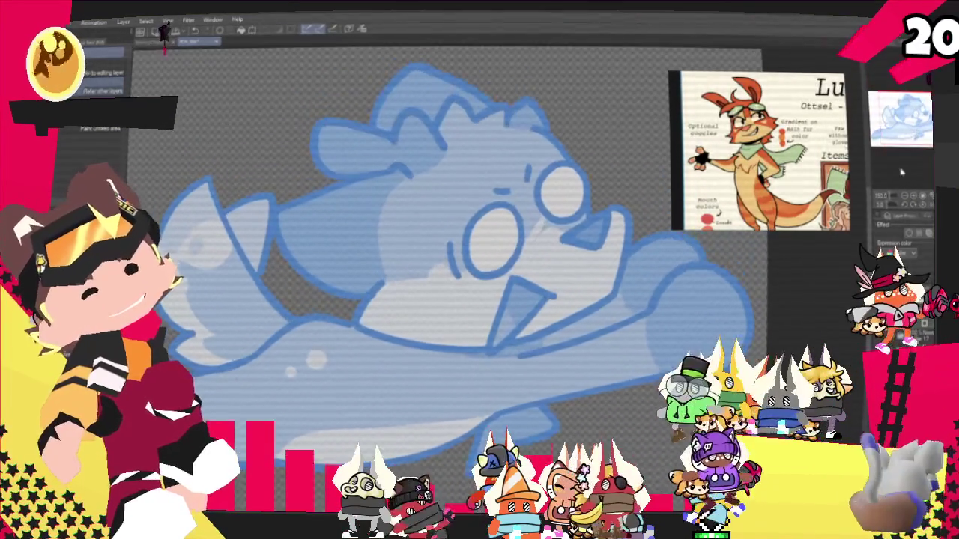
- Switch to the pencil brushes and adjust the zoom for sketching
key("p")
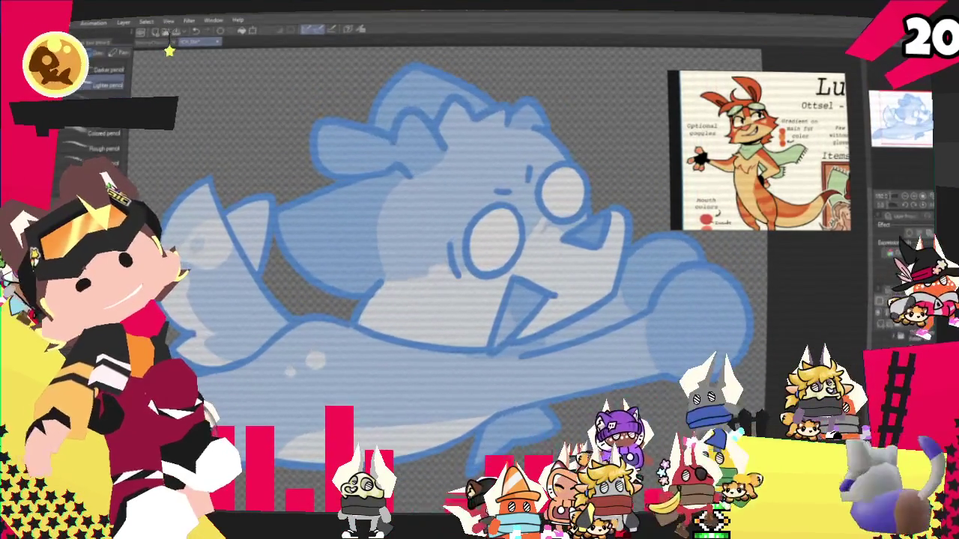
scroll(450, 262, "up", 2)
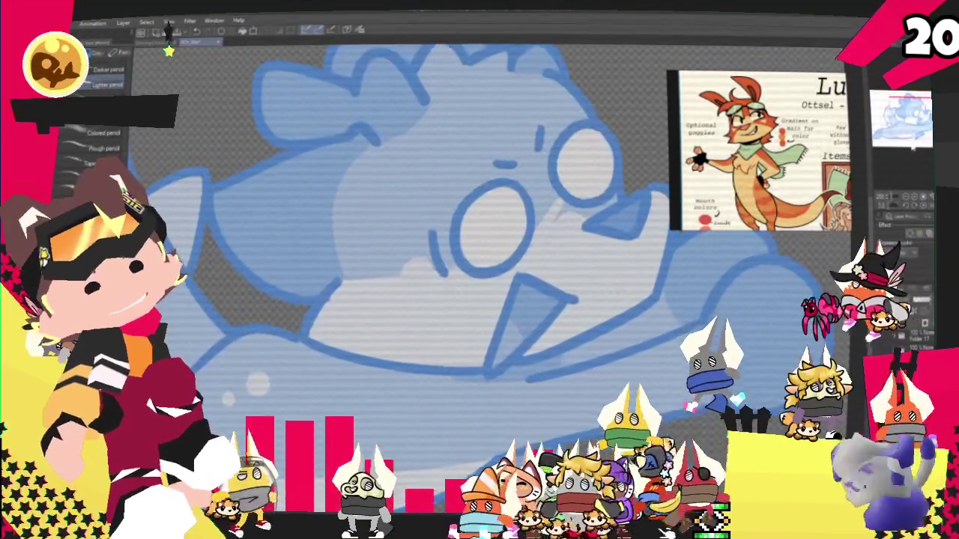
scroll(449, 262, "down", 1)
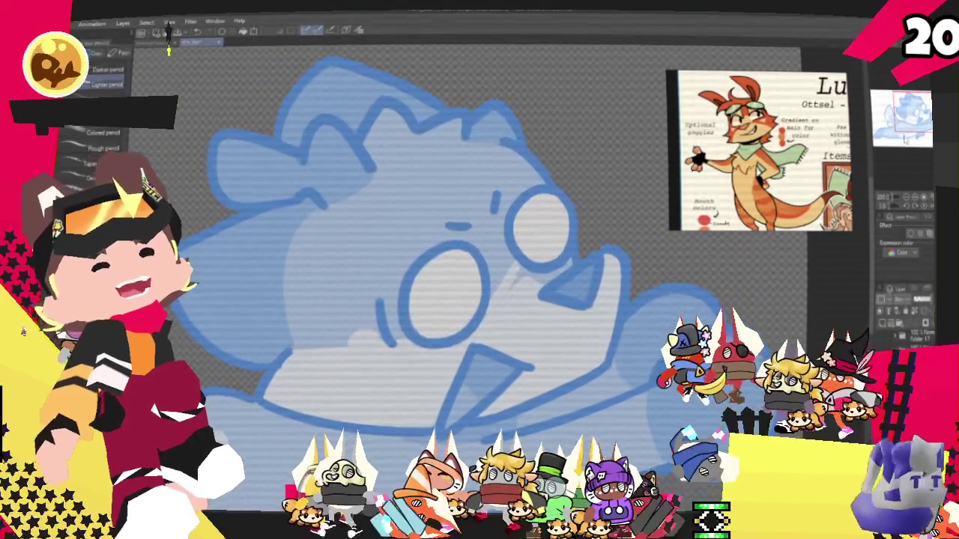
scroll(449, 262, "down", 2)
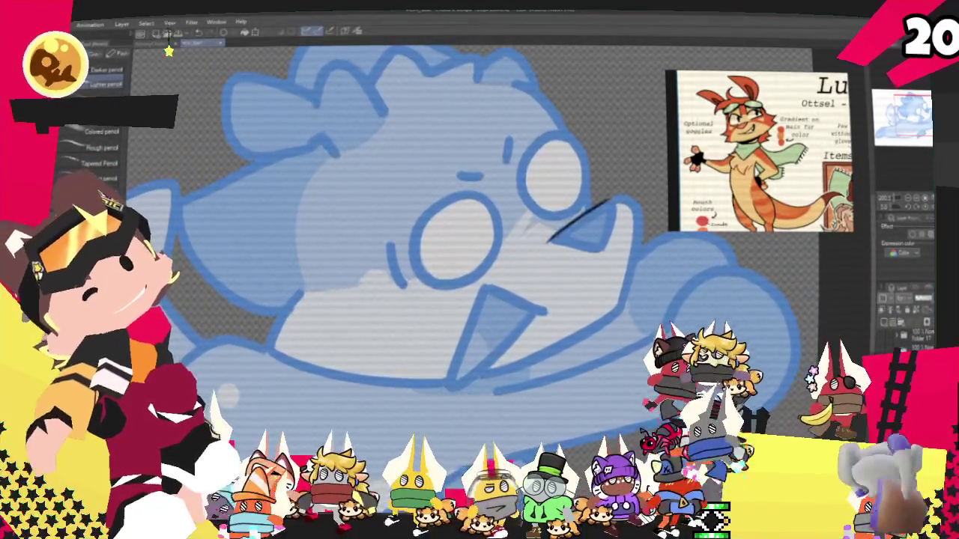
- Draw a dark line along the beak tip, redoing it once, then recenter on the head
left_click_drag(623, 201, 607, 254)
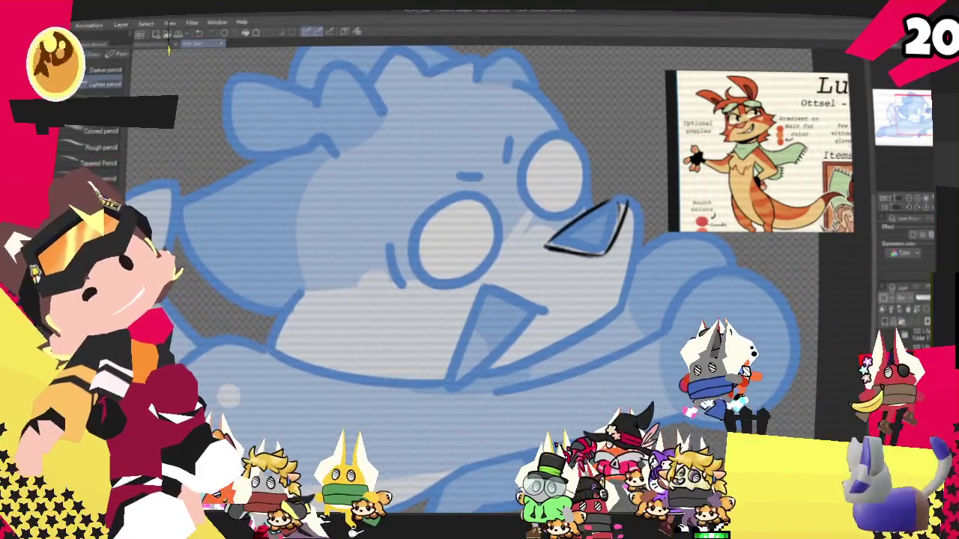
key("ctrl+z")
left_click_drag(624, 200, 614, 248)
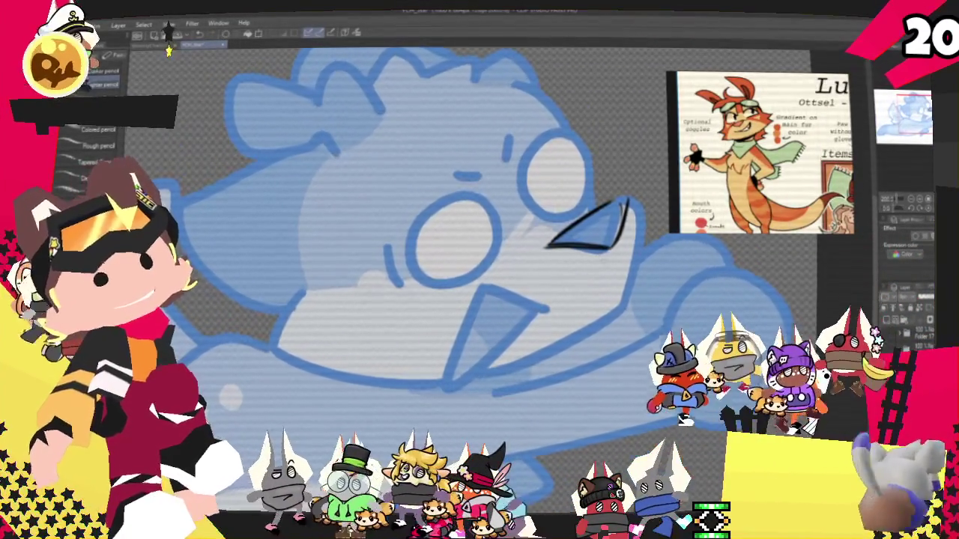
mouse_move(453, 239)
left_mouse_down()
mouse_move(428, 267)
mouse_move(482, 278)
mouse_move(524, 258)
mouse_move(510, 285)
left_mouse_up()
left_click_drag(534, 237, 517, 253)
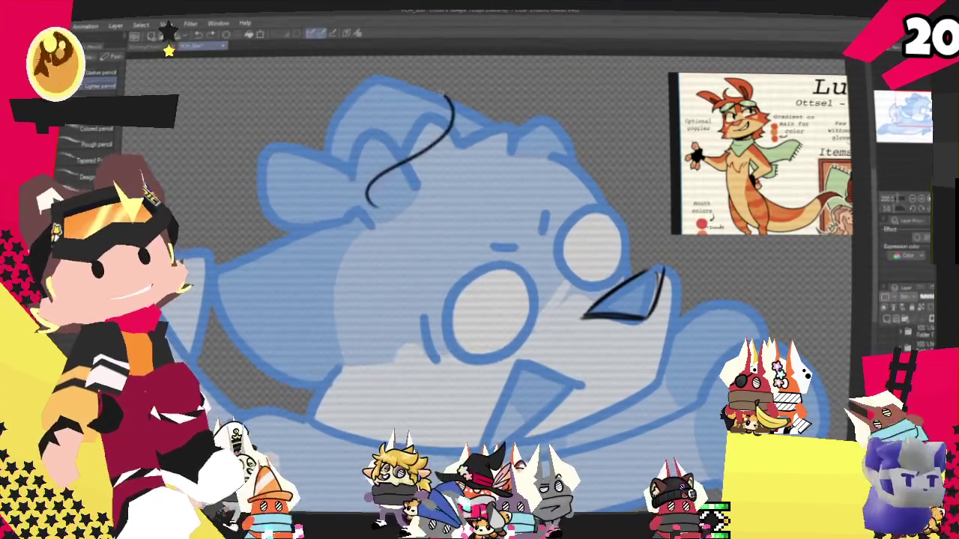
- Sketch curling black hair strands and arcs across the top of the head
left_click_drag(356, 206, 517, 134)
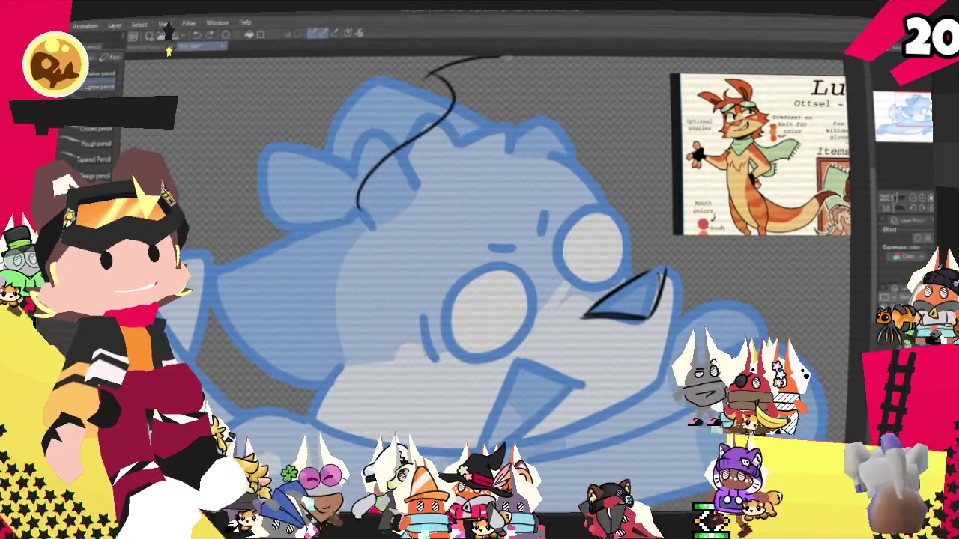
left_click_drag(430, 72, 520, 134)
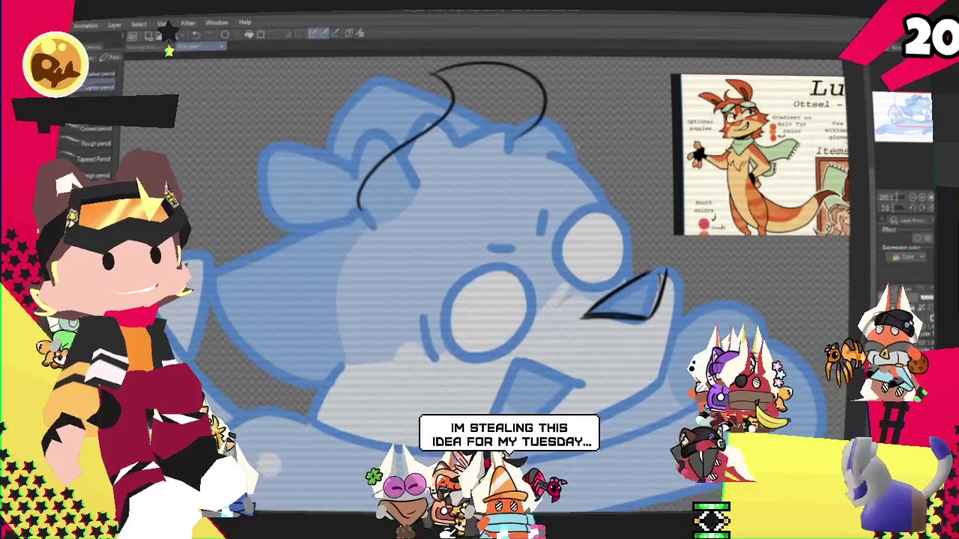
left_click_drag(479, 270, 431, 251)
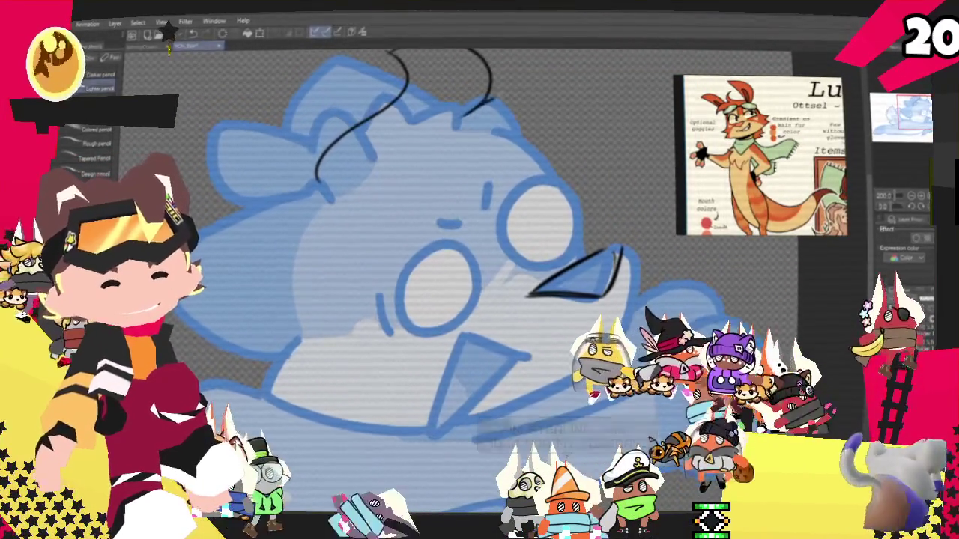
left_click_drag(458, 117, 607, 104)
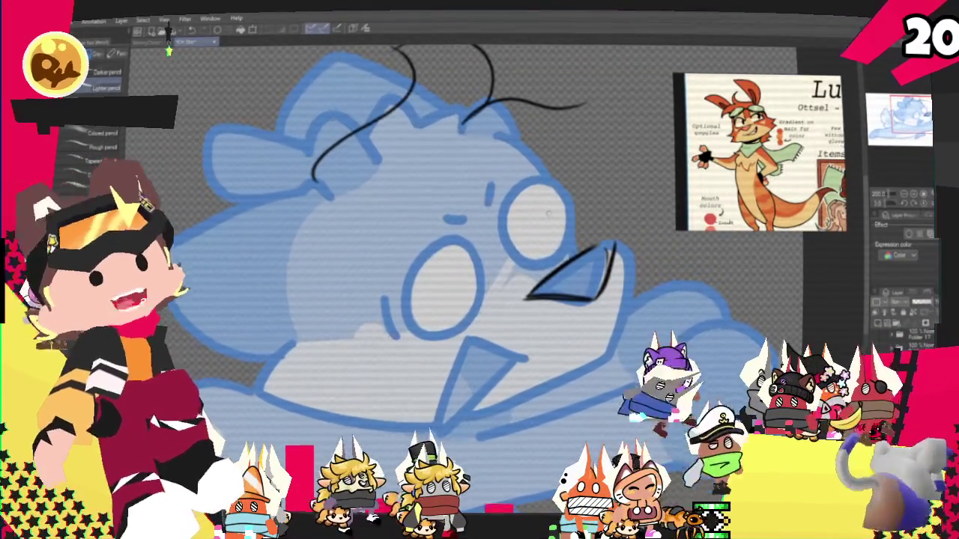
left_click_drag(548, 214, 515, 224)
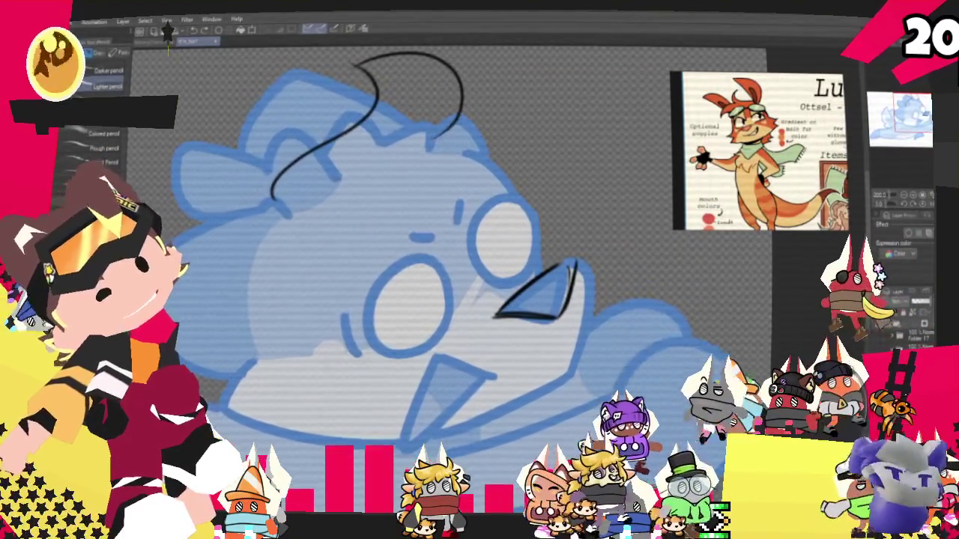
left_click_drag(435, 138, 555, 139)
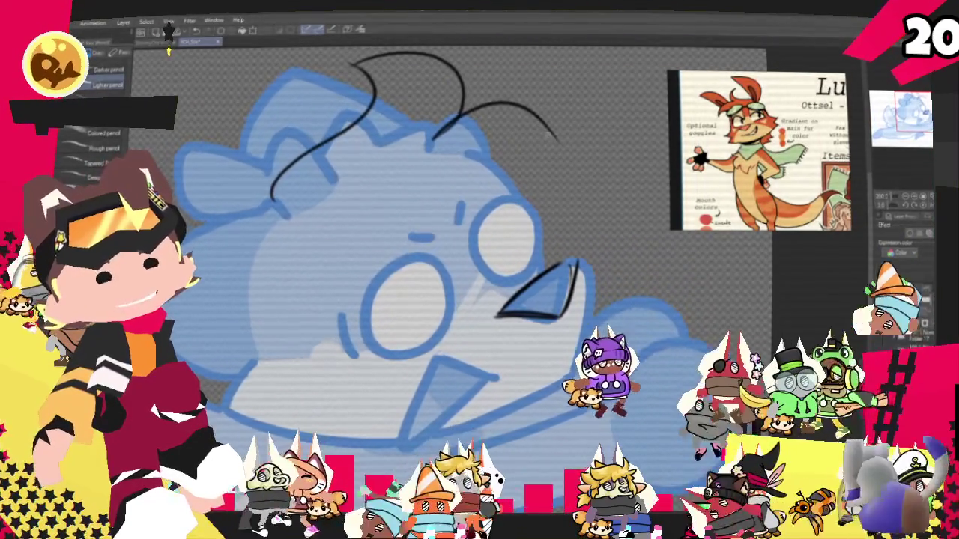
left_click_drag(560, 140, 515, 149)
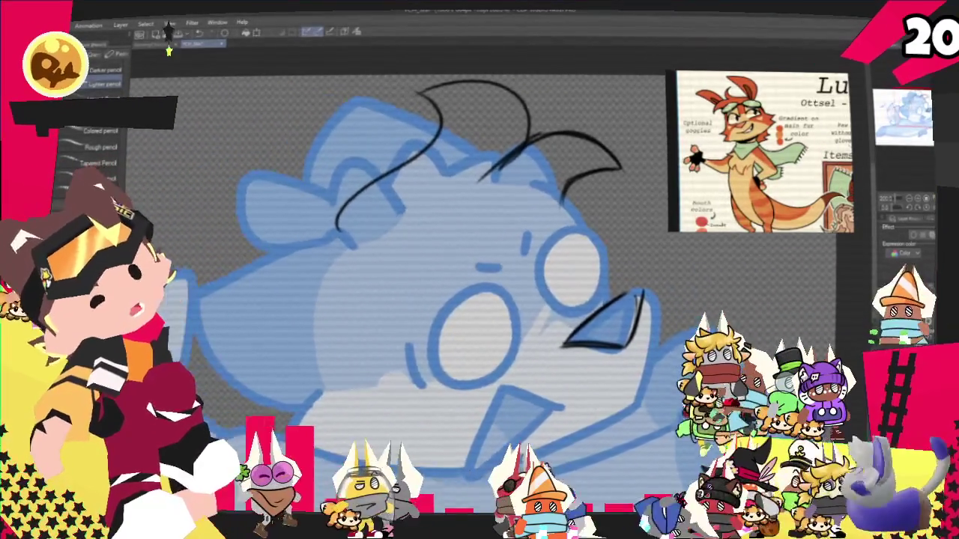
- Draw two oval eye outlines on the face, undoing stray strokes
left_click_drag(389, 219, 397, 214)
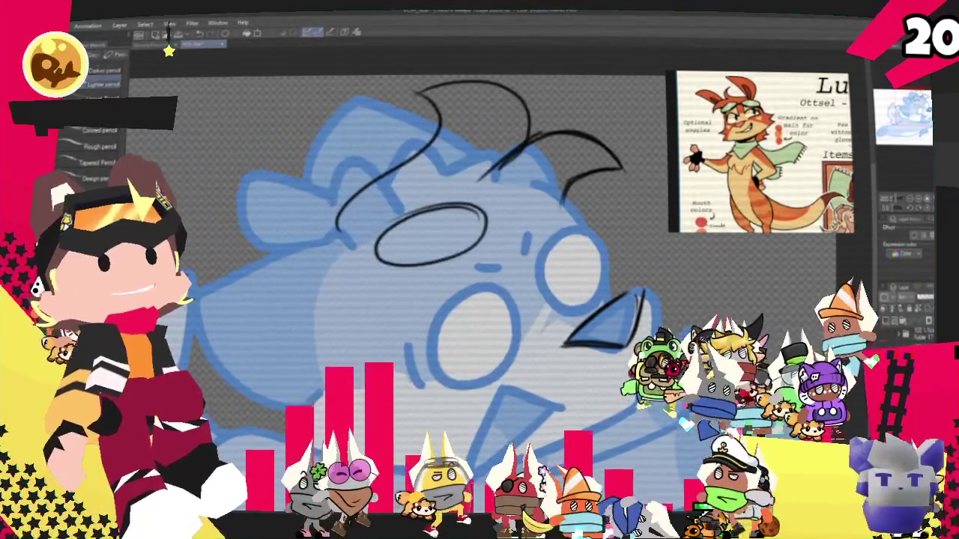
key("ctrl+z")
key("ctrl+z")
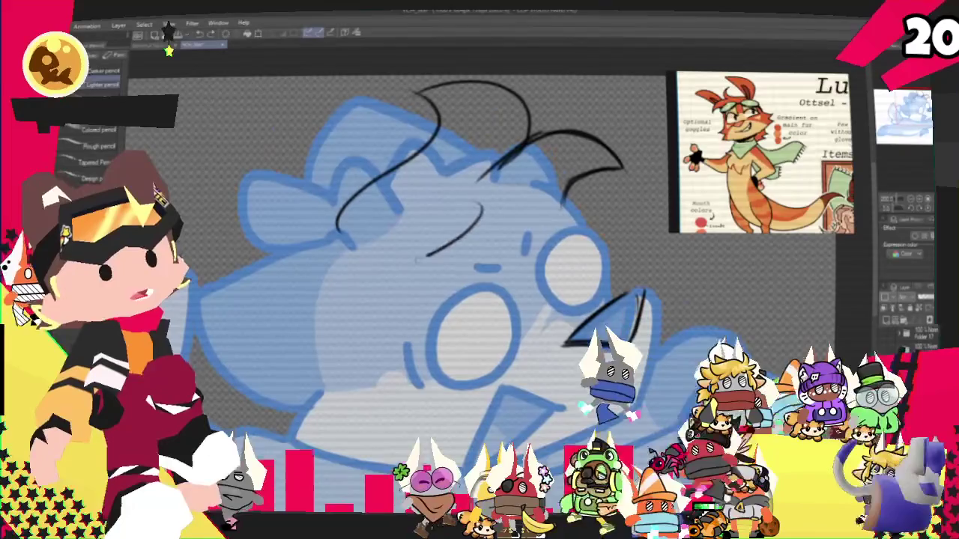
left_click_drag(472, 196, 479, 203)
left_click_drag(570, 186, 576, 188)
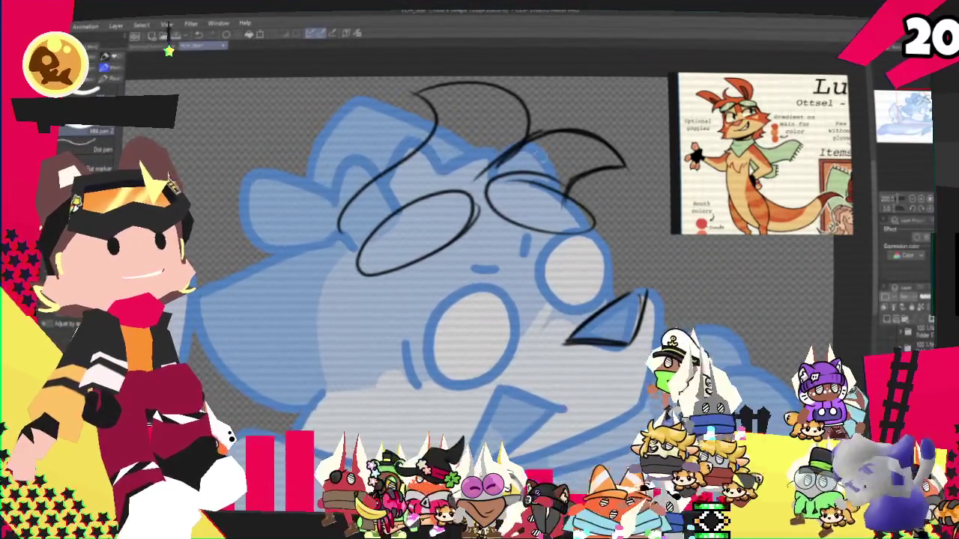
key("ctrl+z")
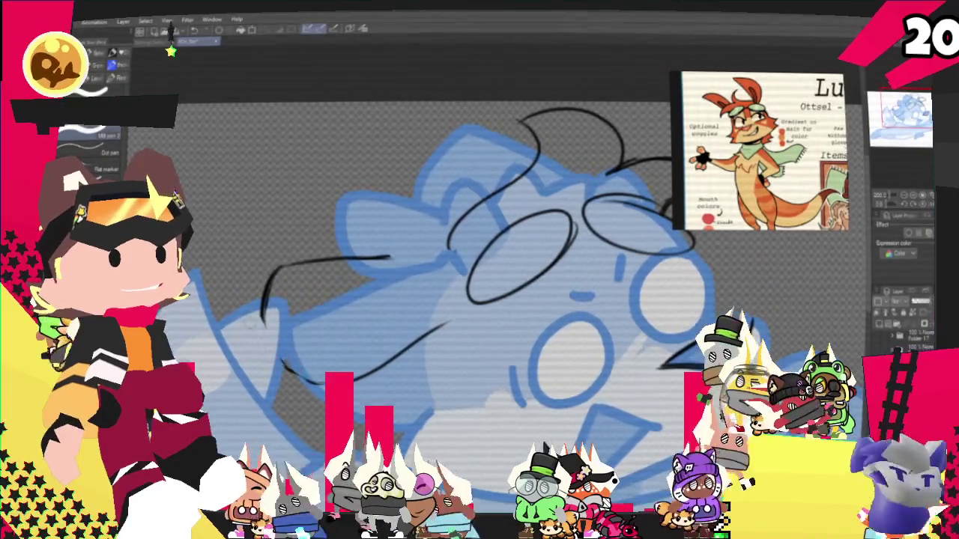
- Rotate the lassoed side-of-head strokes slightly, then deselect and return to the pencil
key("p")
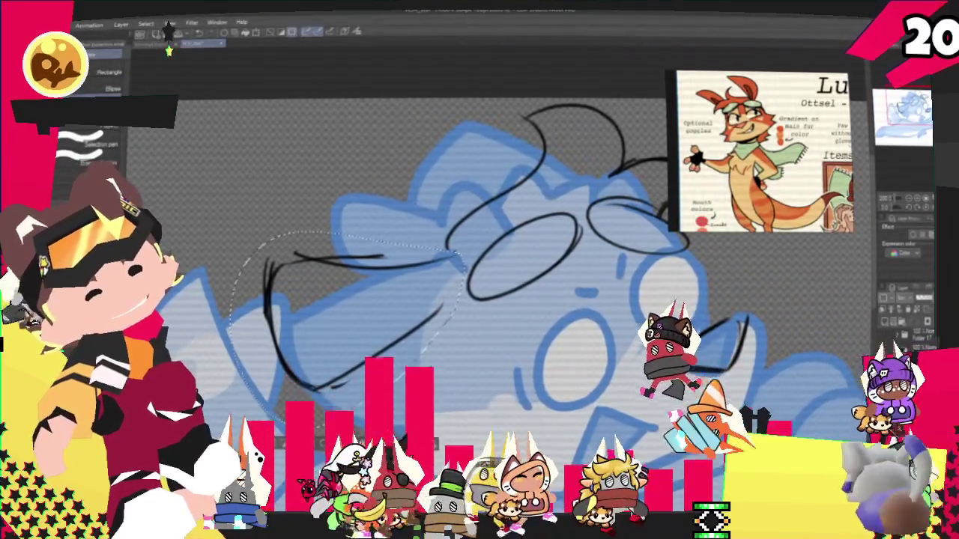
key("ctrl+t")
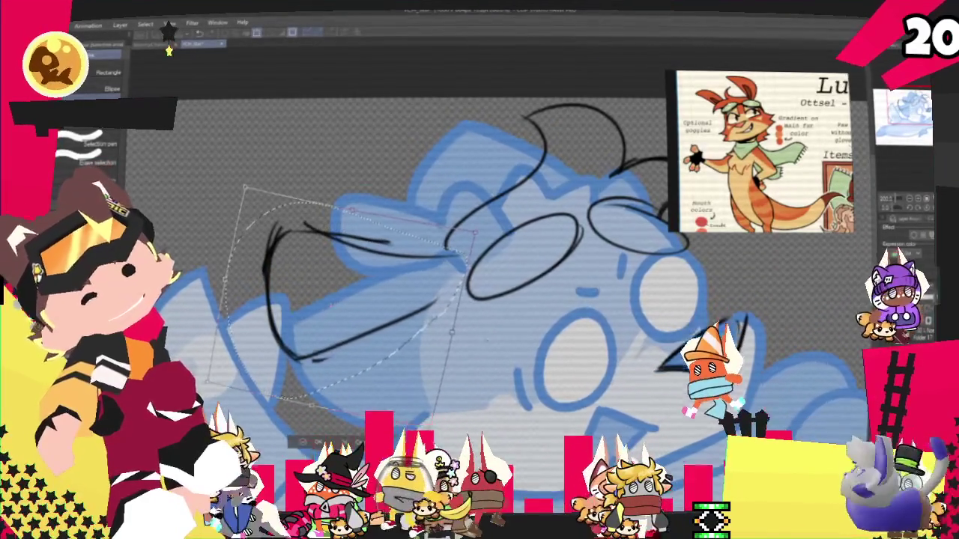
key("Return")
key("ctrl+d")
key("p")
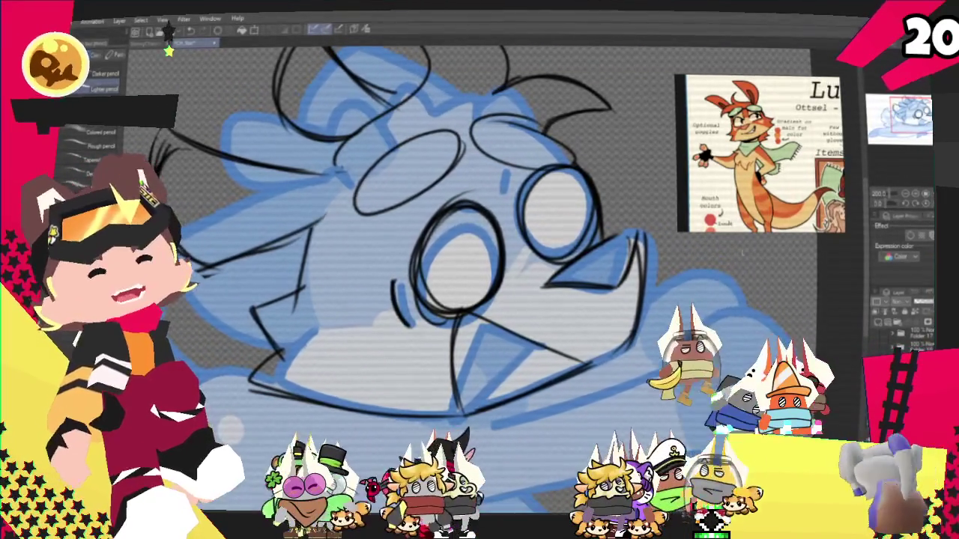
- Scroll the canvas and change to a different pencil brush preset
scroll(464, 284, "down", 5)
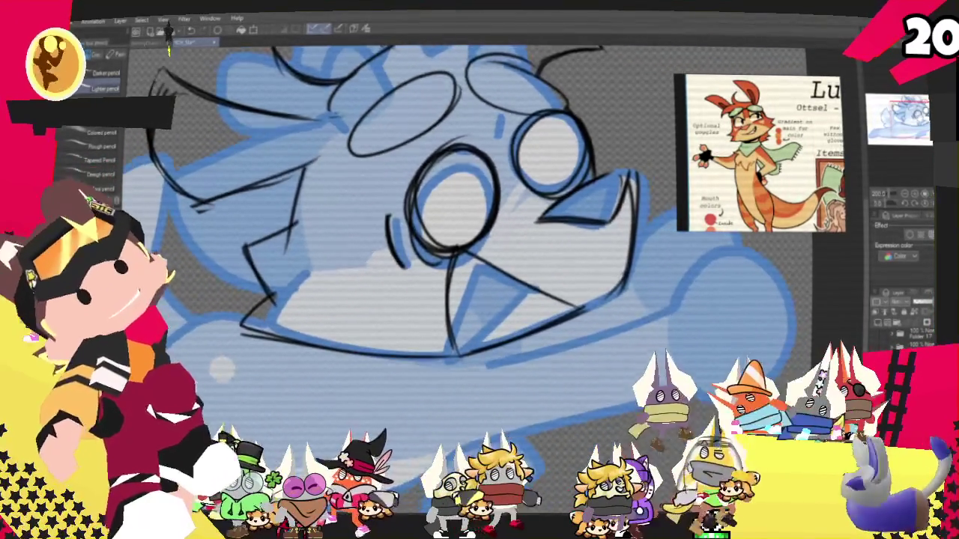
key("e")
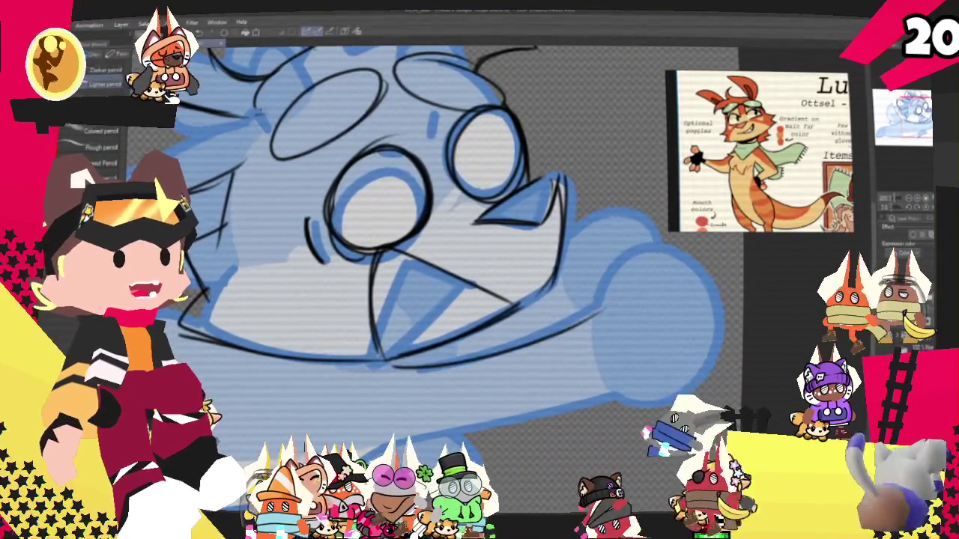
- Outline the fist in black with its edges, two finger curves, a wrist line and knuckle marks
left_click_drag(419, 247, 363, 191)
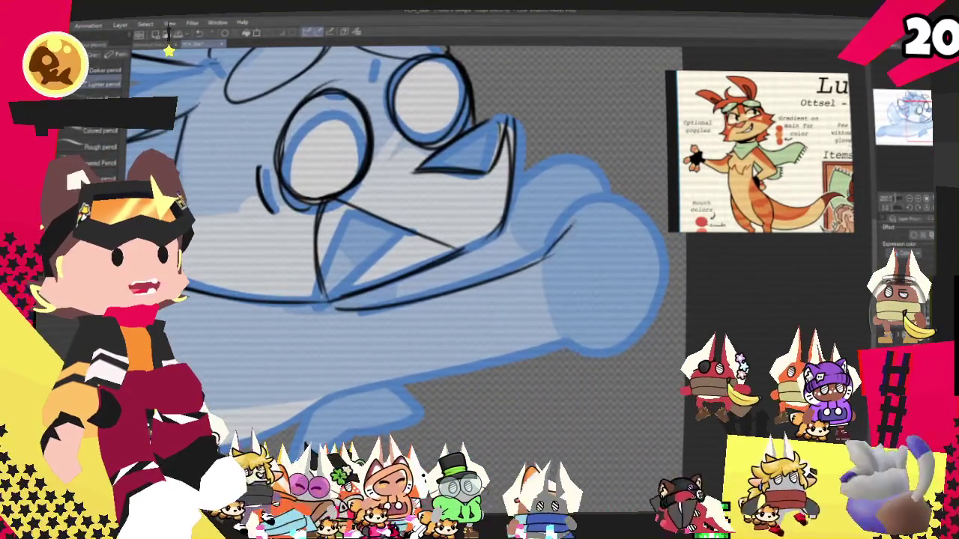
left_click_drag(577, 213, 671, 247)
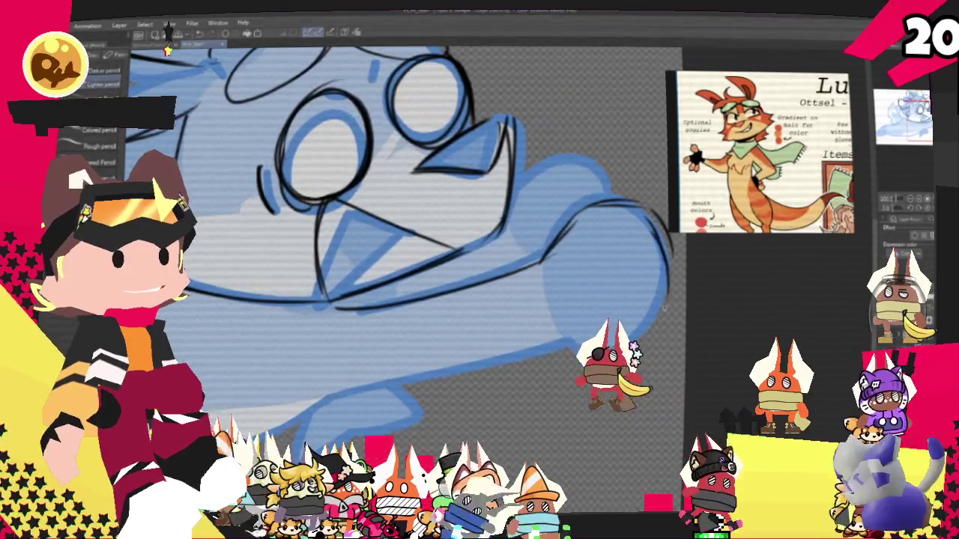
left_click_drag(628, 341, 678, 298)
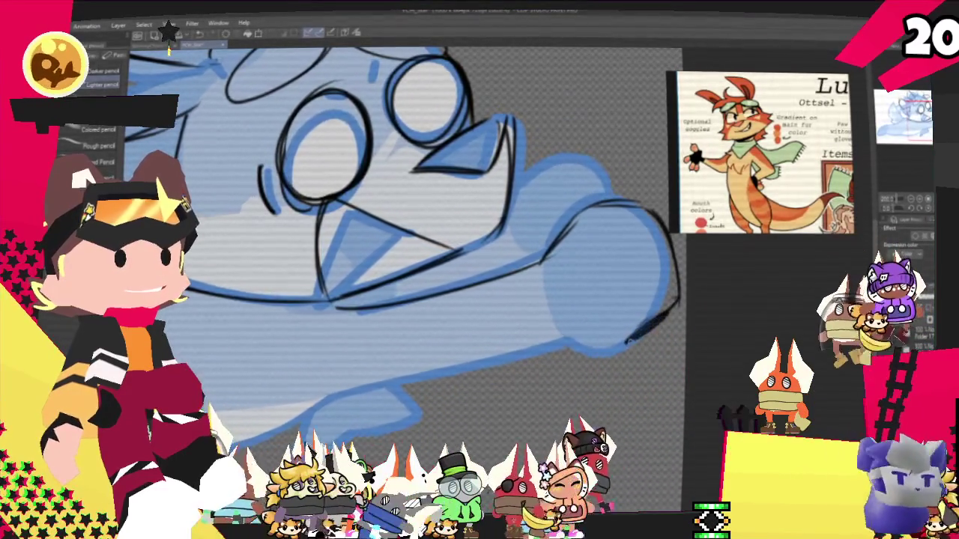
left_click_drag(592, 213, 626, 347)
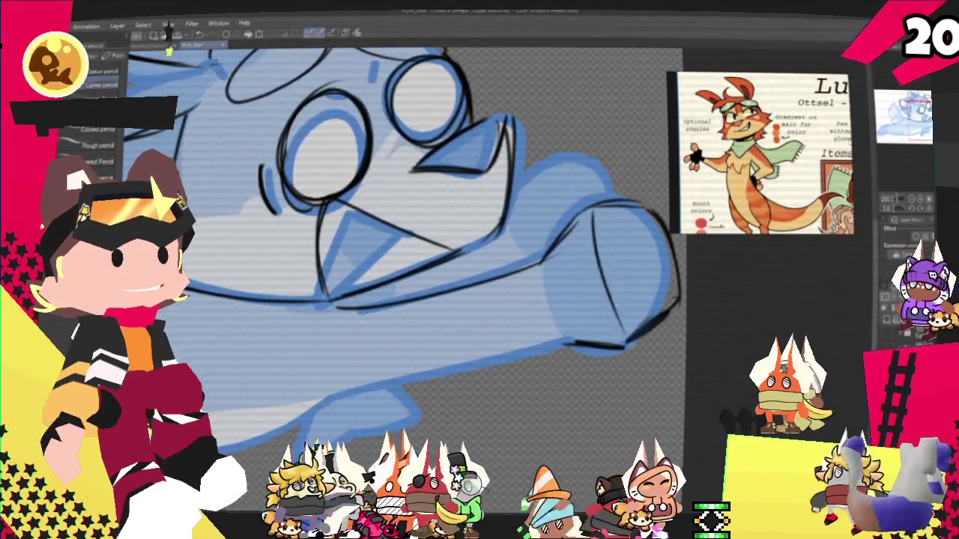
key("ctrl+z")
left_click_drag(600, 210, 629, 336)
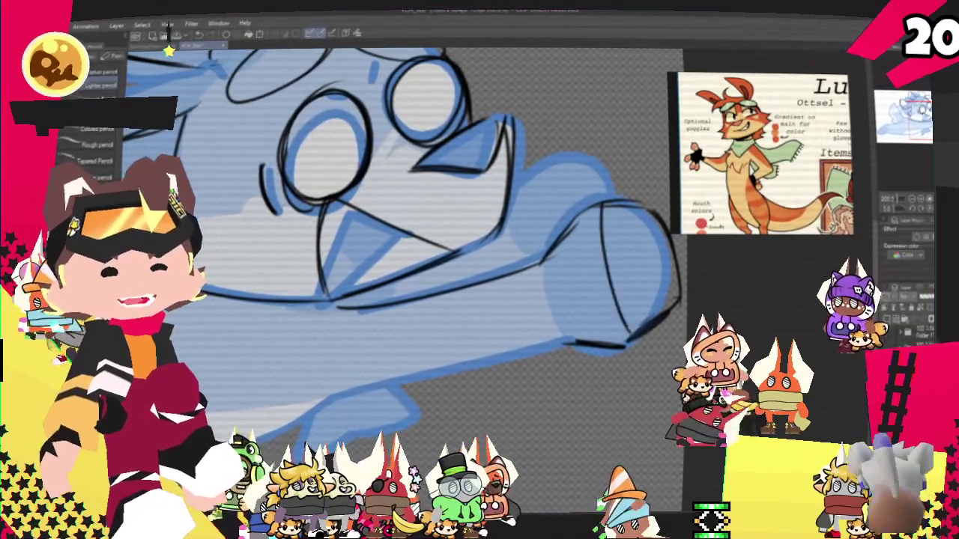
left_click_drag(600, 213, 627, 327)
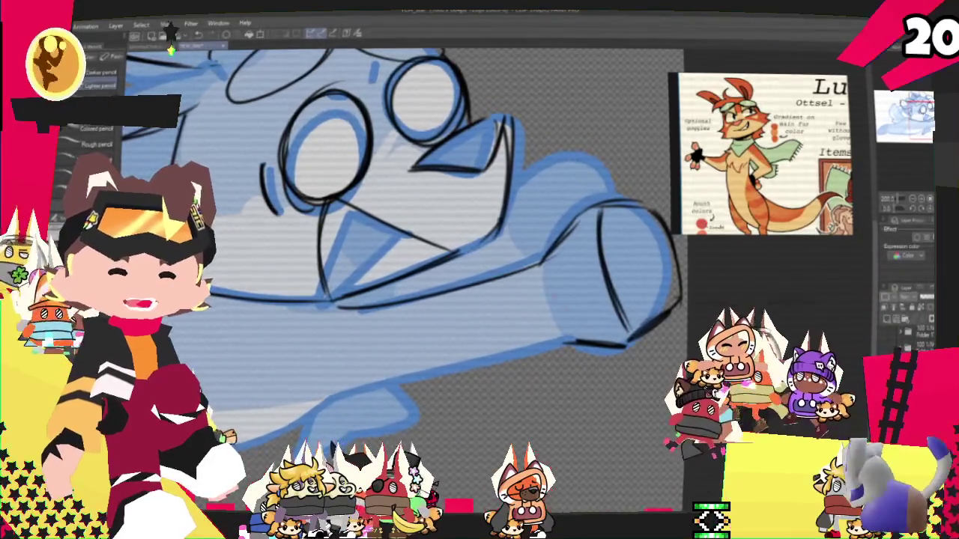
left_click_drag(534, 266, 534, 344)
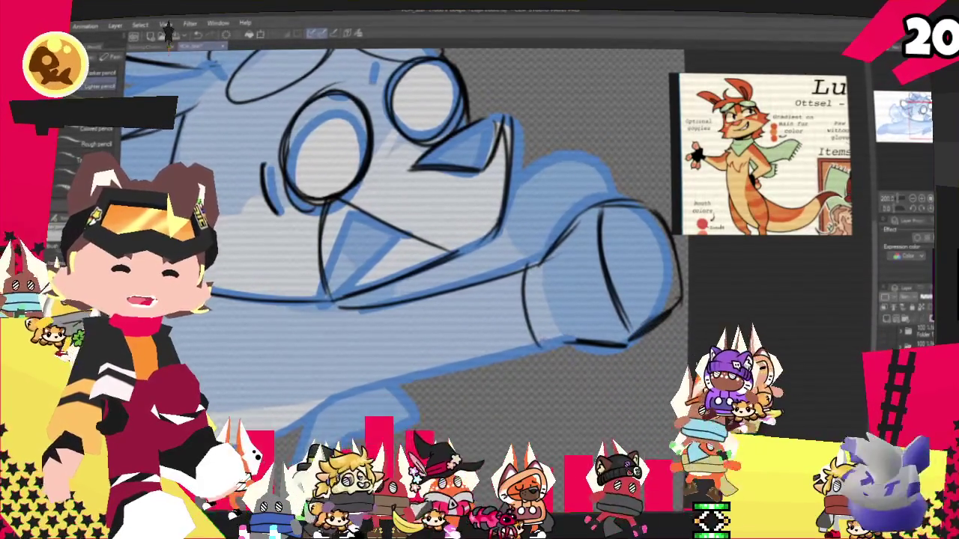
left_click_drag(523, 264, 551, 261)
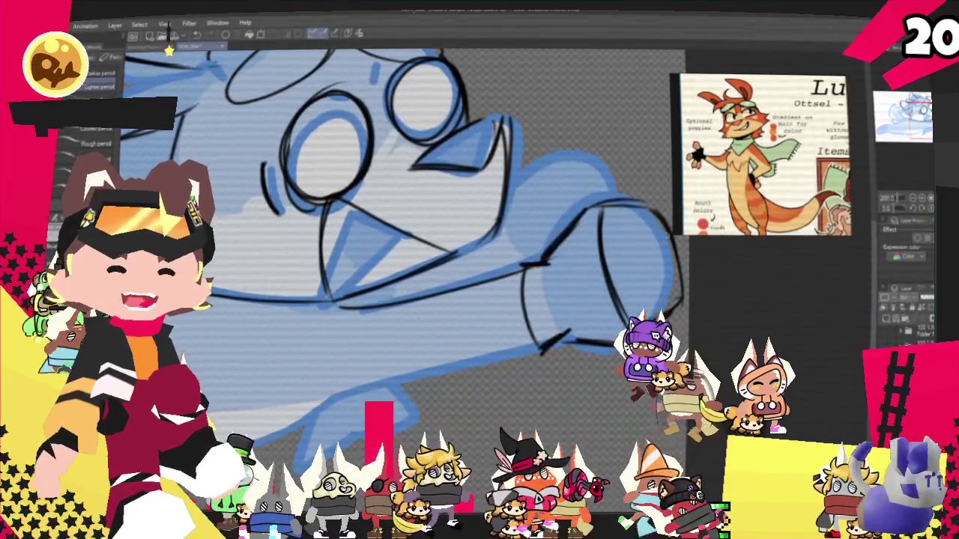
left_click_drag(648, 284, 679, 274)
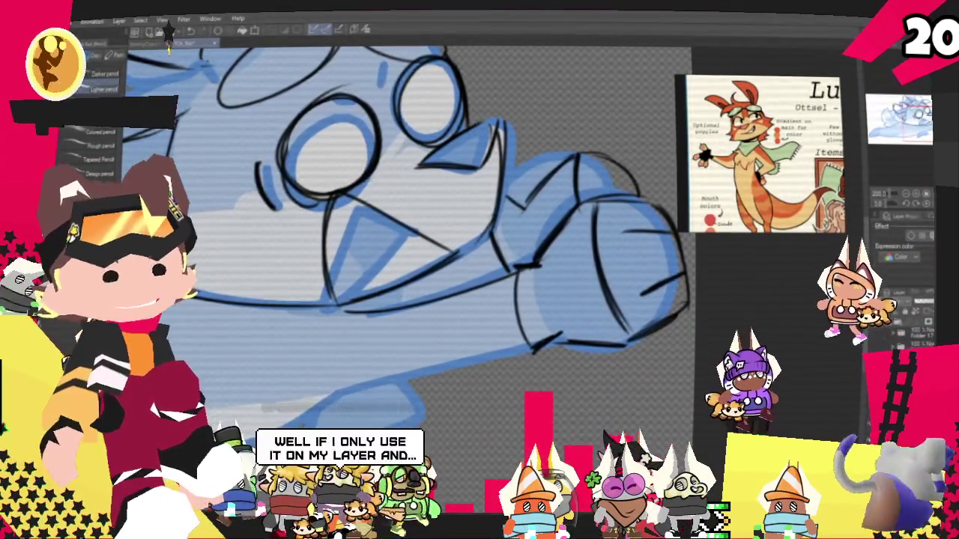
- Trace the arm's underside and add a line beneath it
left_click_drag(405, 285, 479, 232)
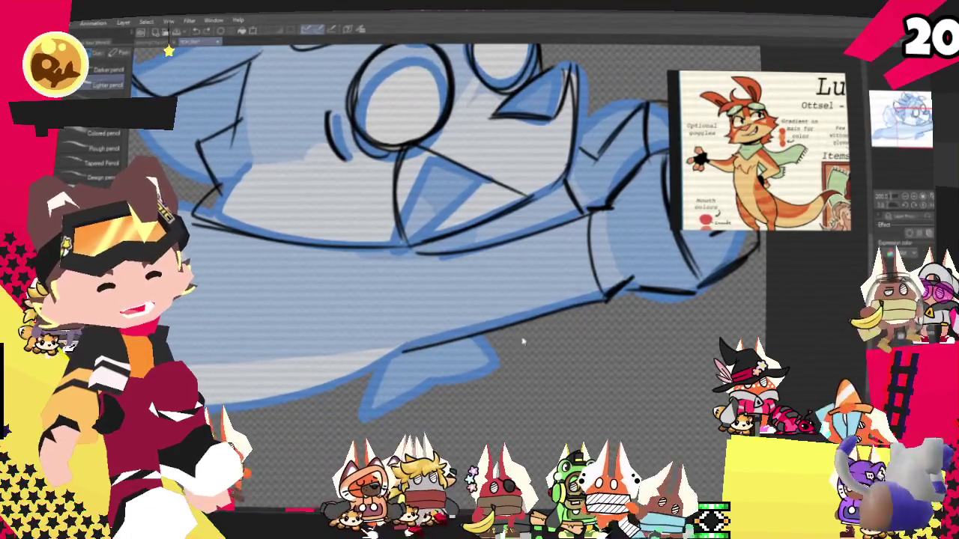
left_click_drag(607, 286, 402, 346)
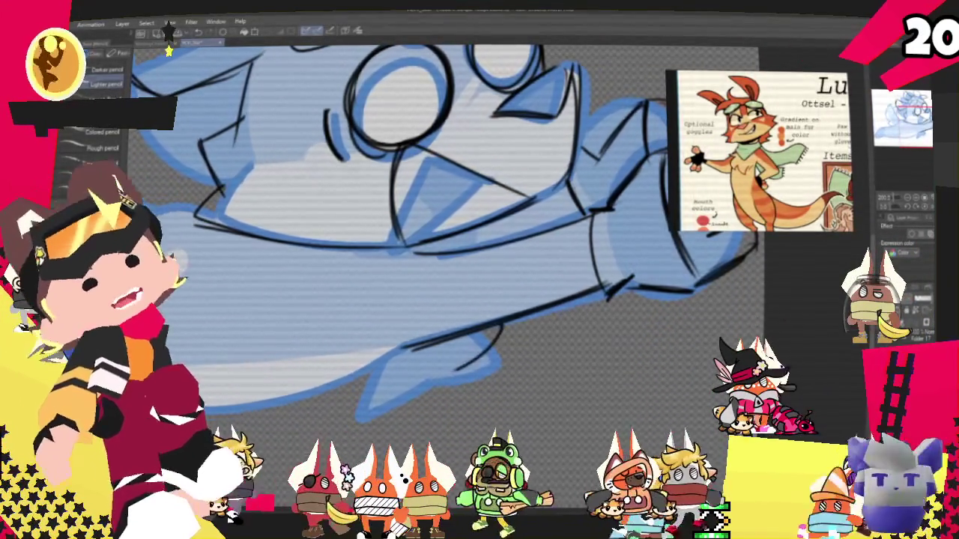
left_click_drag(475, 358, 354, 397)
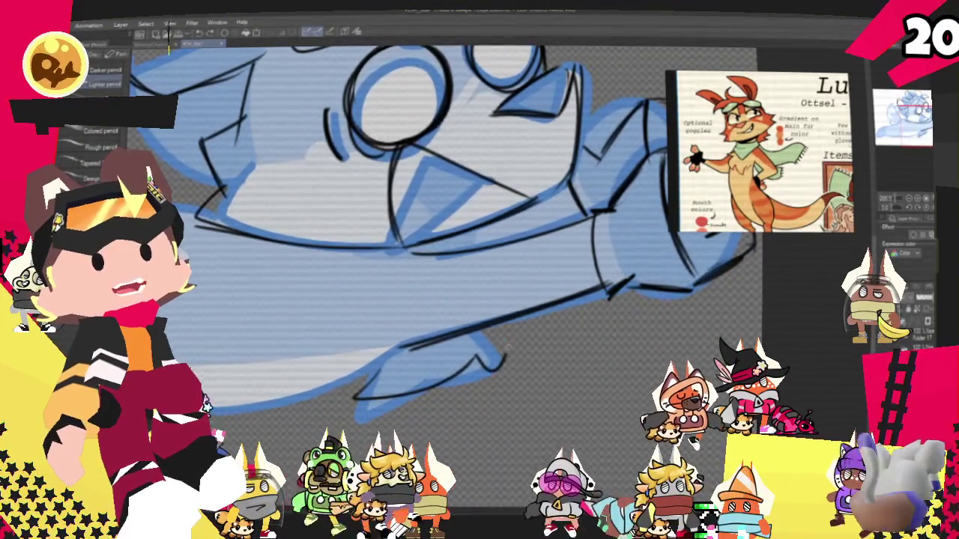
- Add a short line under the arm and long sweeping curved outlines on the left side
left_click_drag(516, 320, 500, 371)
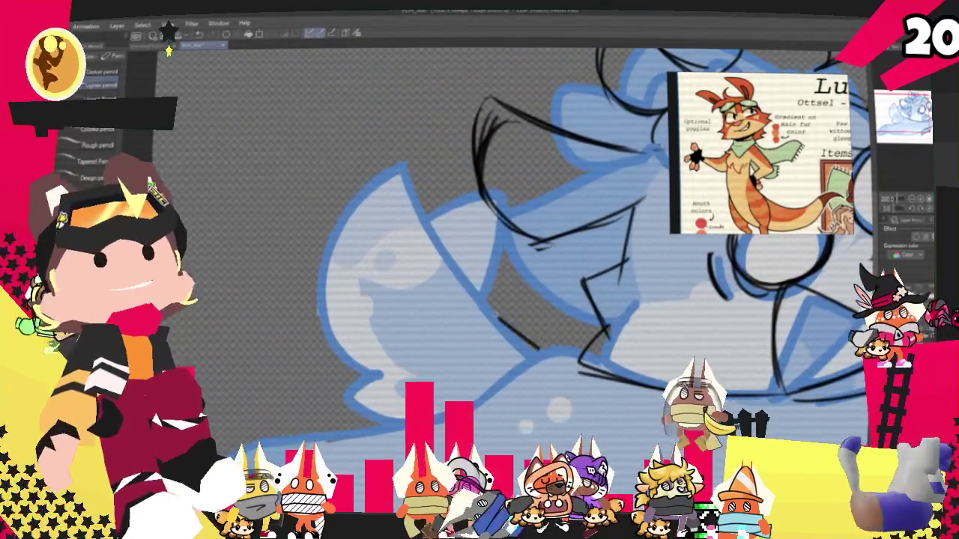
left_click_drag(307, 184, 539, 344)
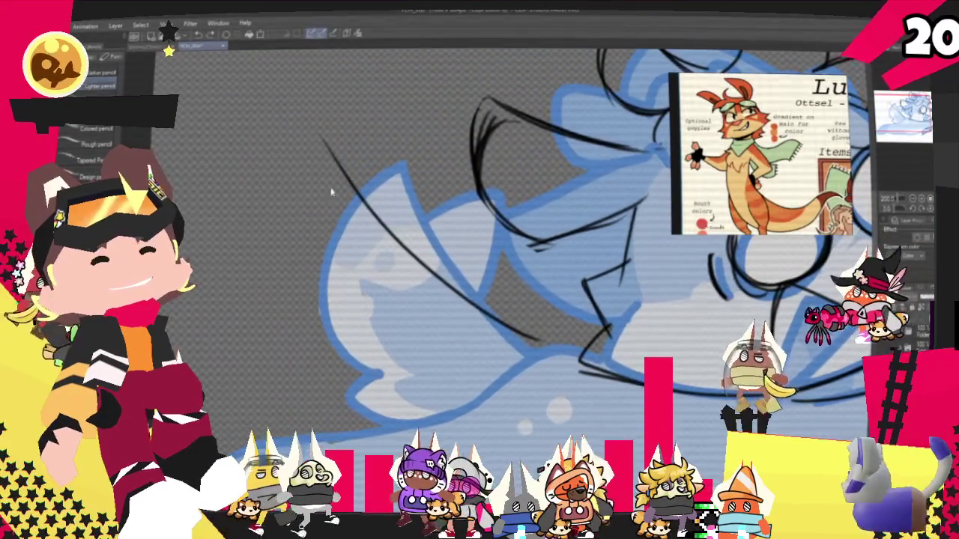
left_click_drag(324, 138, 358, 404)
left_click_drag(321, 138, 382, 416)
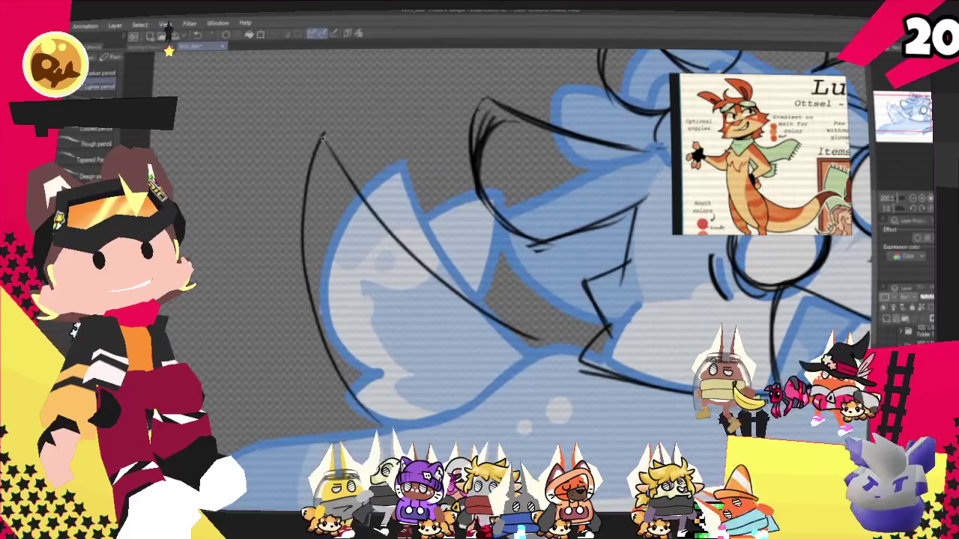
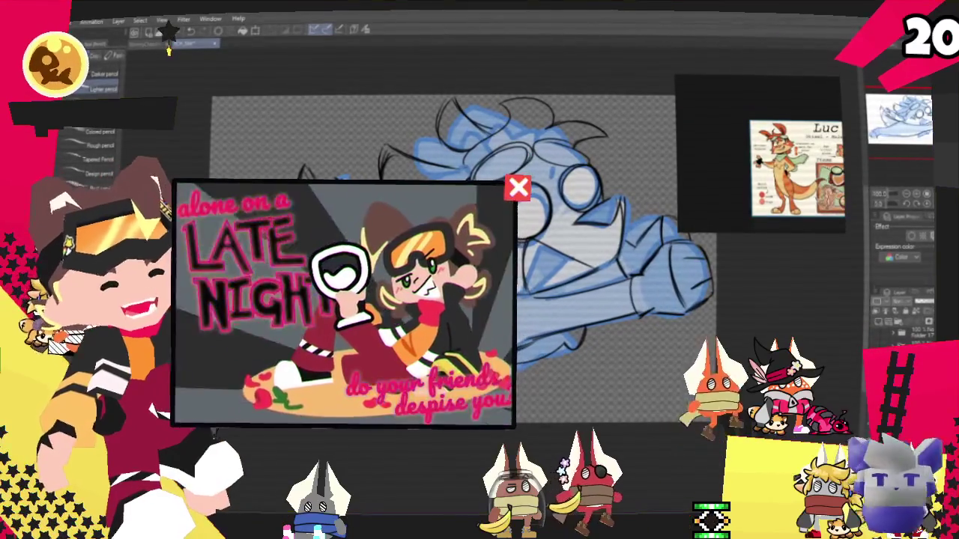
- Tint the rough sketch layer blue, transform it with Ctrl+T, and ready the G-pen
key("Delete")
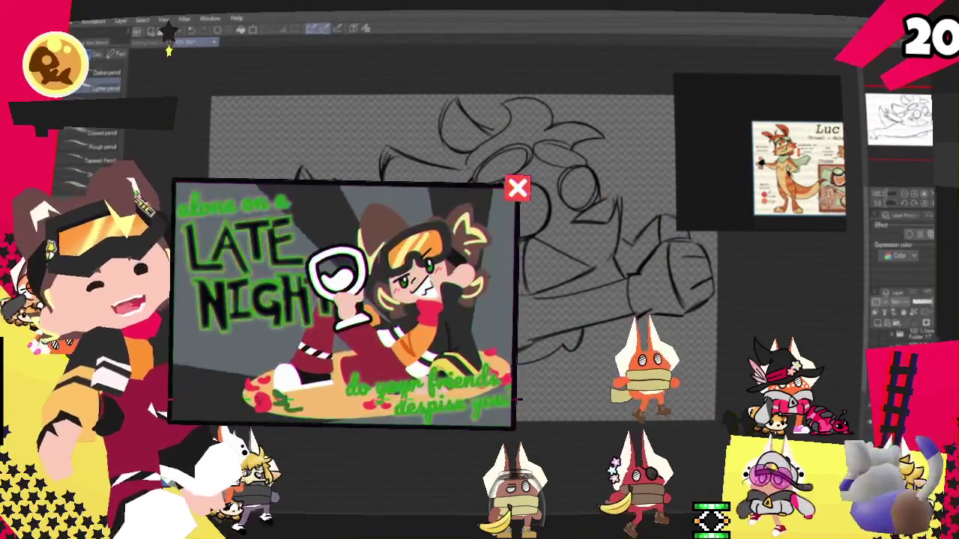
key("ctrl+z")
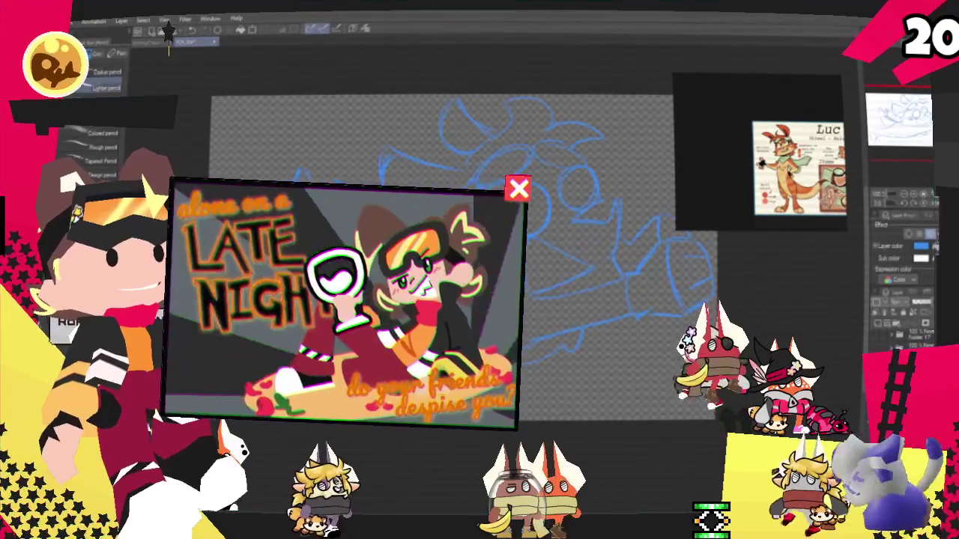
key("p")
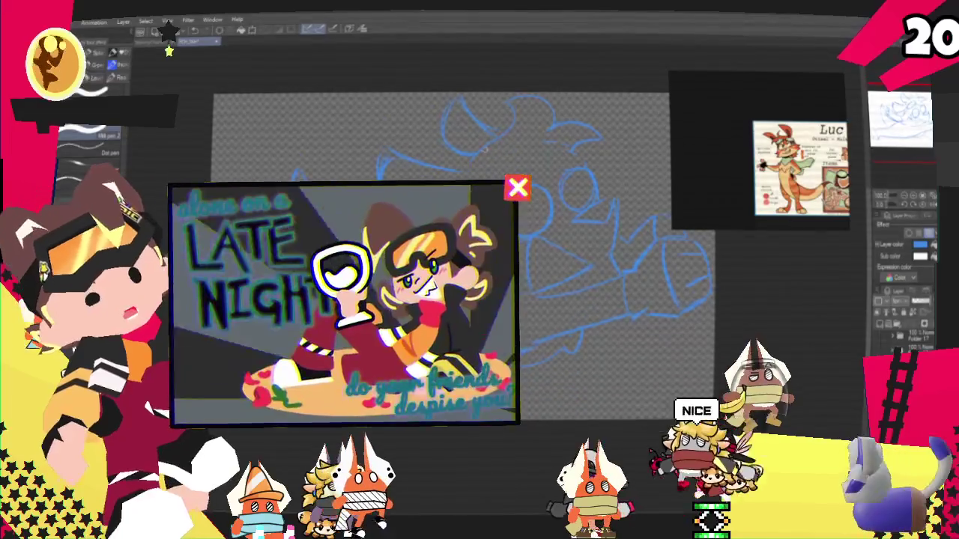
key("p")
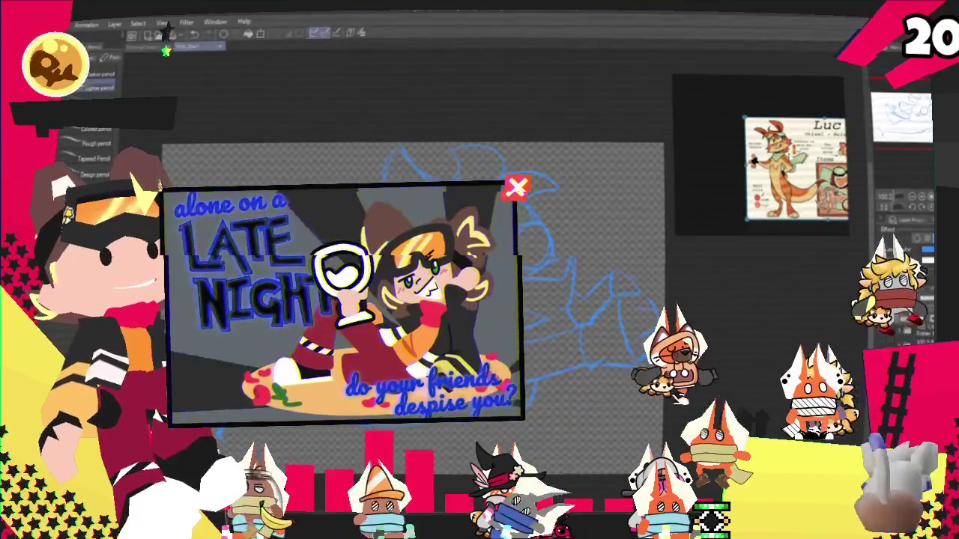
key("m")
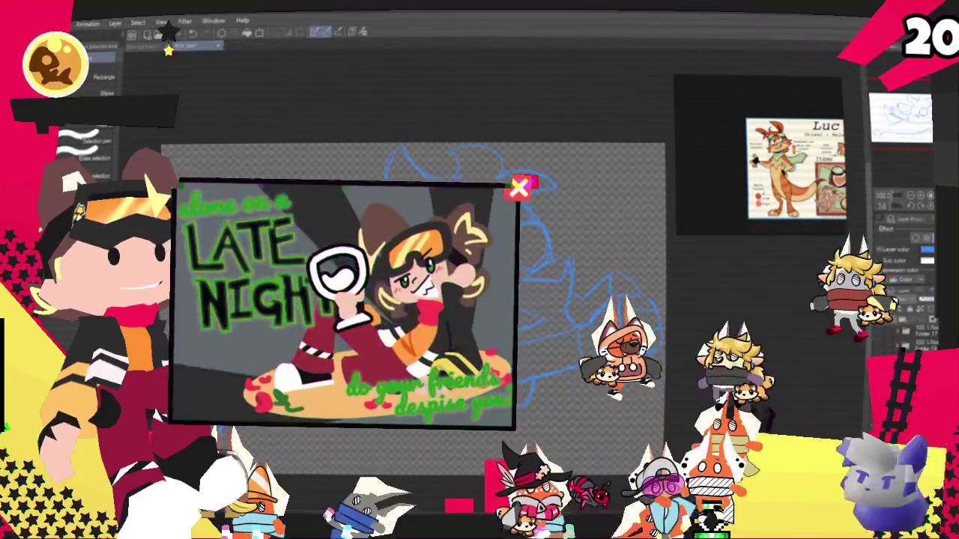
key("ctrl+t")
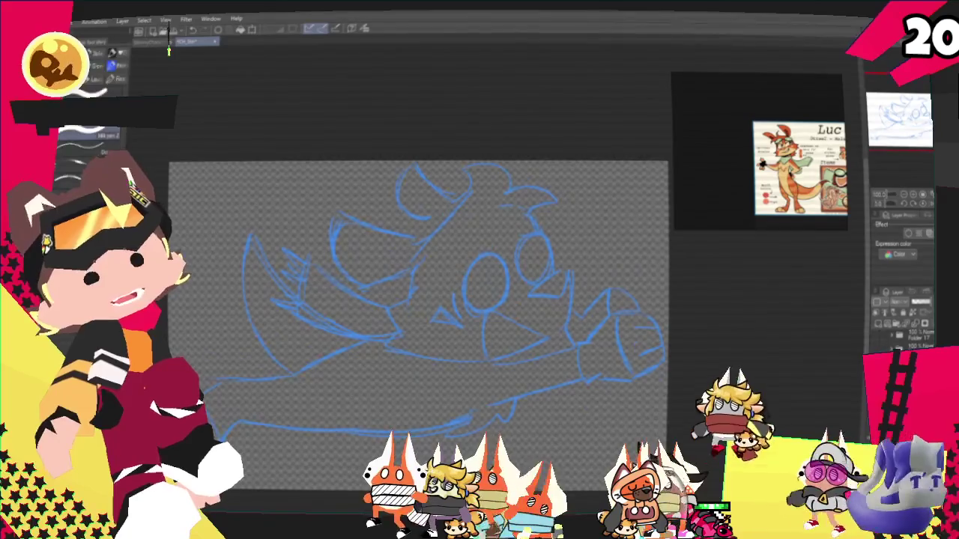
- Frame the sketch and ink the outer contour of the punching fist
key("p")
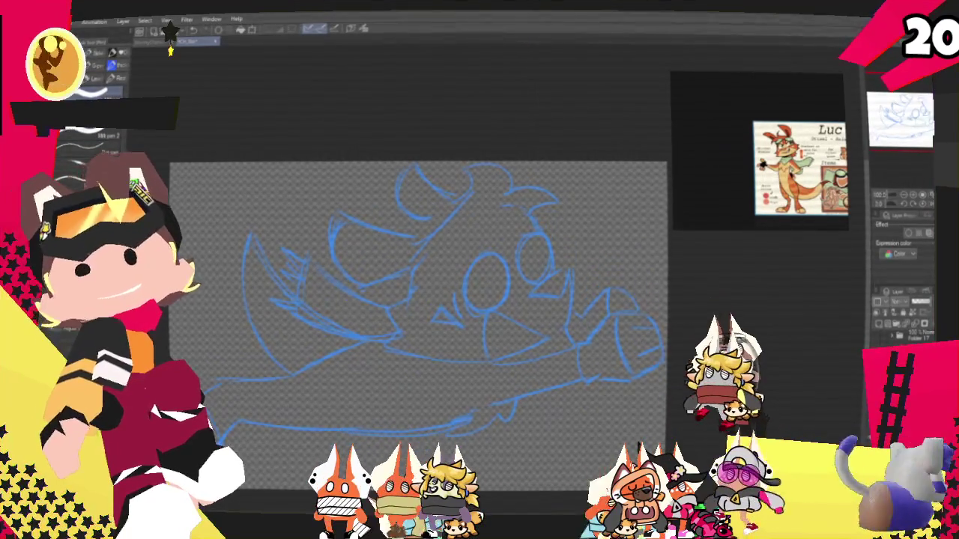
mouse_move(419, 322)
left_mouse_down()
mouse_move(448, 274)
mouse_move(450, 285)
left_mouse_up()
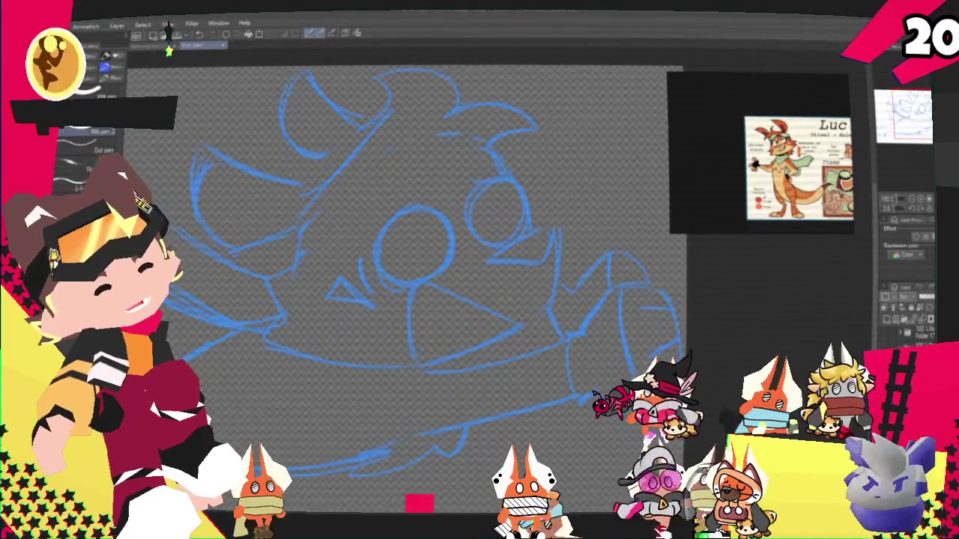
scroll(404, 285, "up", 2)
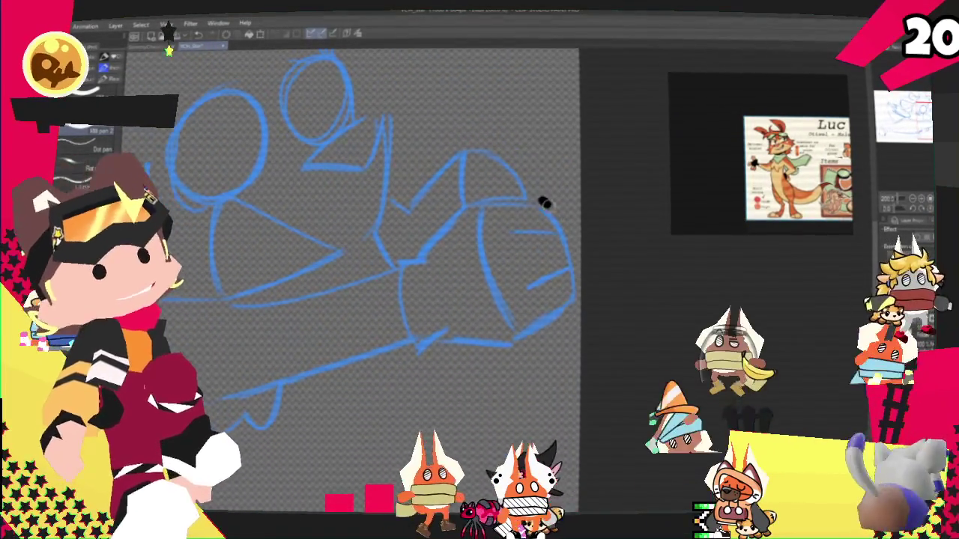
mouse_move(538, 202)
left_mouse_down()
mouse_move(573, 304)
mouse_move(487, 343)
mouse_move(436, 340)
mouse_move(404, 257)
left_mouse_up()
key("ctrl+z")
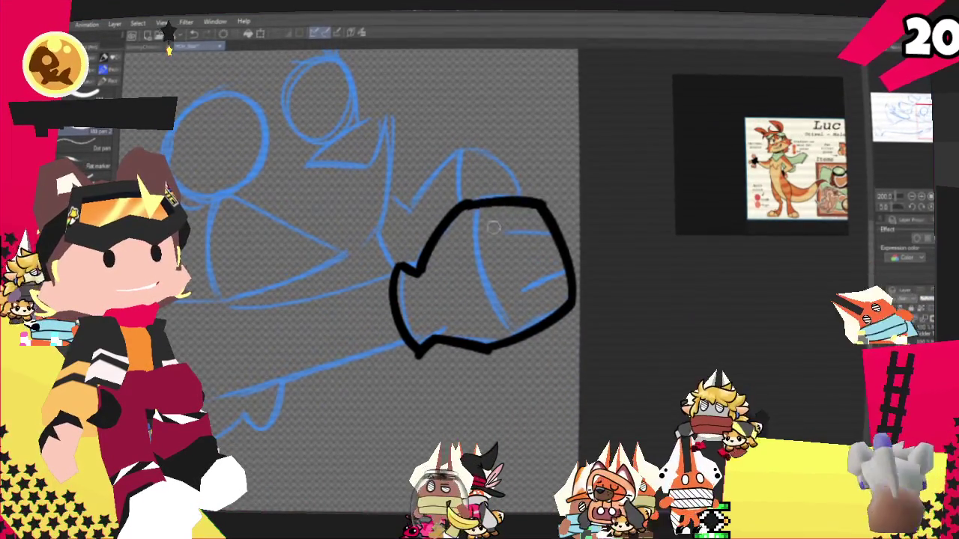
- Ink the fist's knuckle lines and thumb divider, removing a stray curve above it
left_click_drag(551, 234, 506, 240)
left_click_drag(522, 285, 565, 275)
mouse_move(473, 209)
left_mouse_down()
mouse_move(479, 299)
mouse_move(477, 278)
left_mouse_up()
key("ctrl+z")
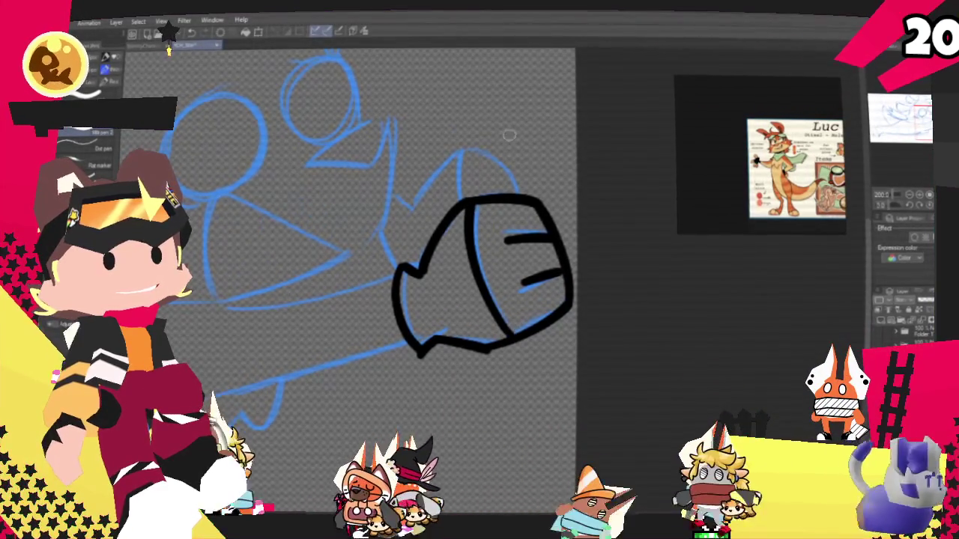
mouse_move(447, 171)
left_mouse_down()
mouse_move(479, 195)
mouse_move(414, 215)
left_mouse_up()
key("ctrl+z")
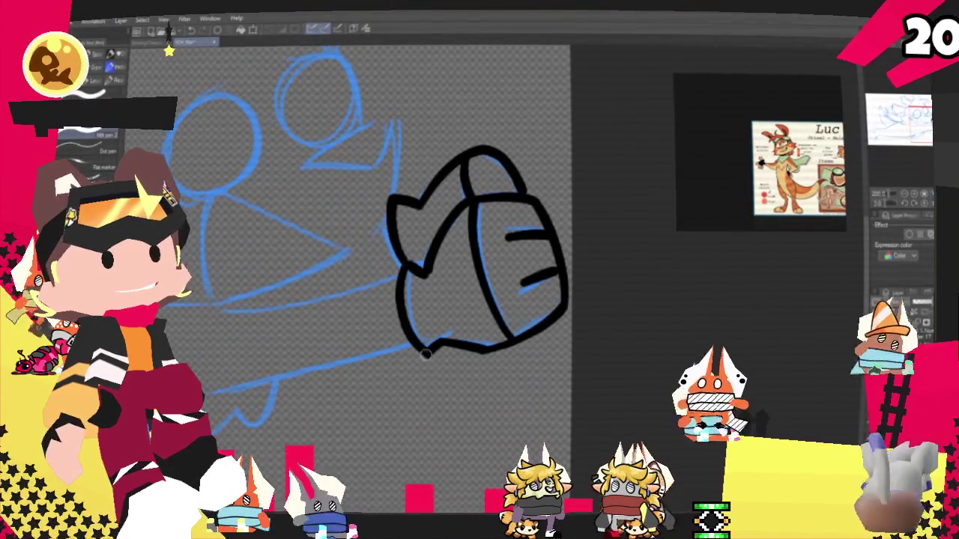
scroll(456, 403, "up", 3)
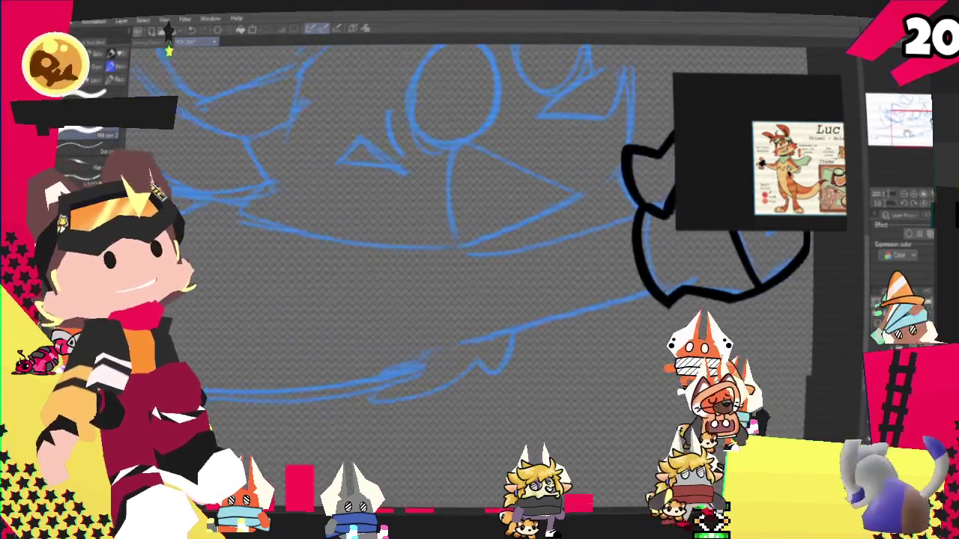
- Ink the upper and lower edges of the outstretched arm
scroll(479, 262, "down", 2)
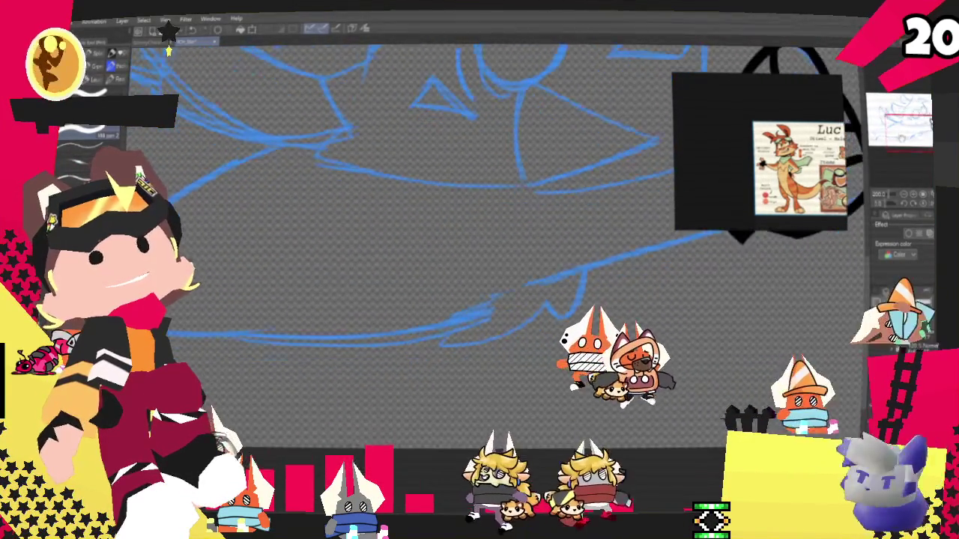
scroll(480, 262, "down", 2)
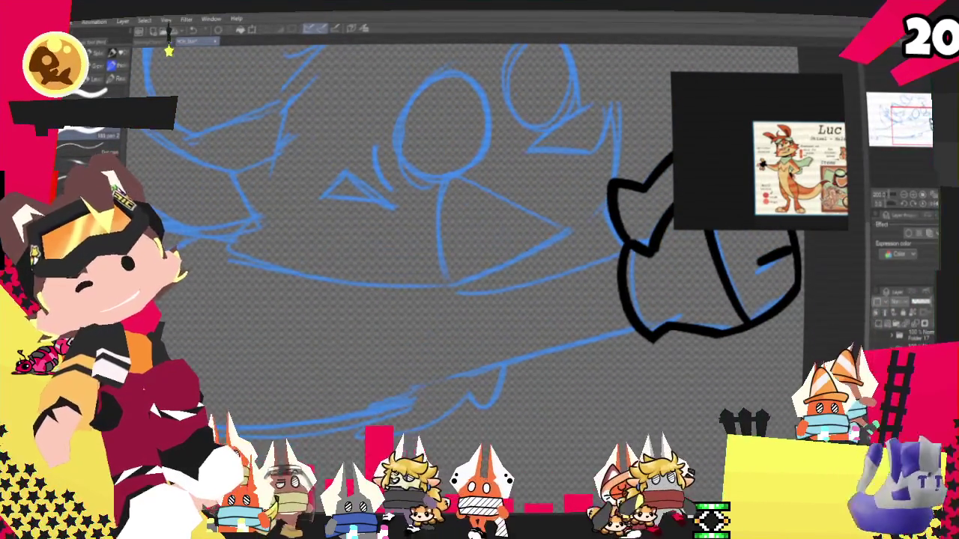
scroll(479, 262, "right", 3)
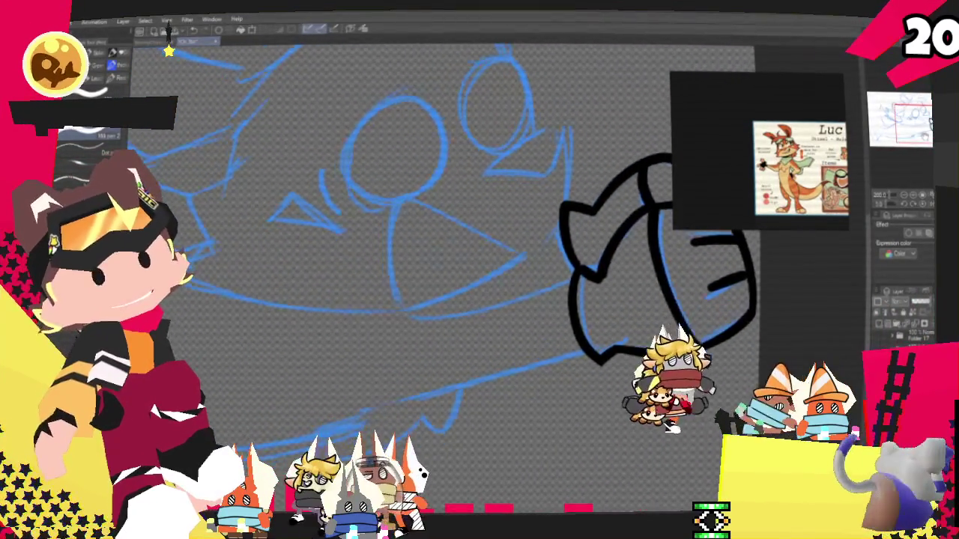
scroll(479, 263, "down", 2)
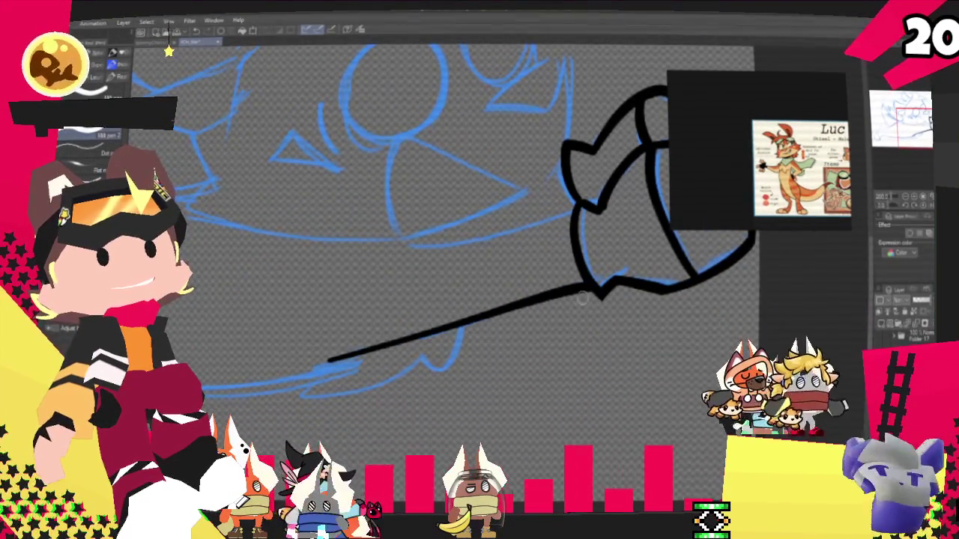
left_click_drag(578, 216, 416, 240)
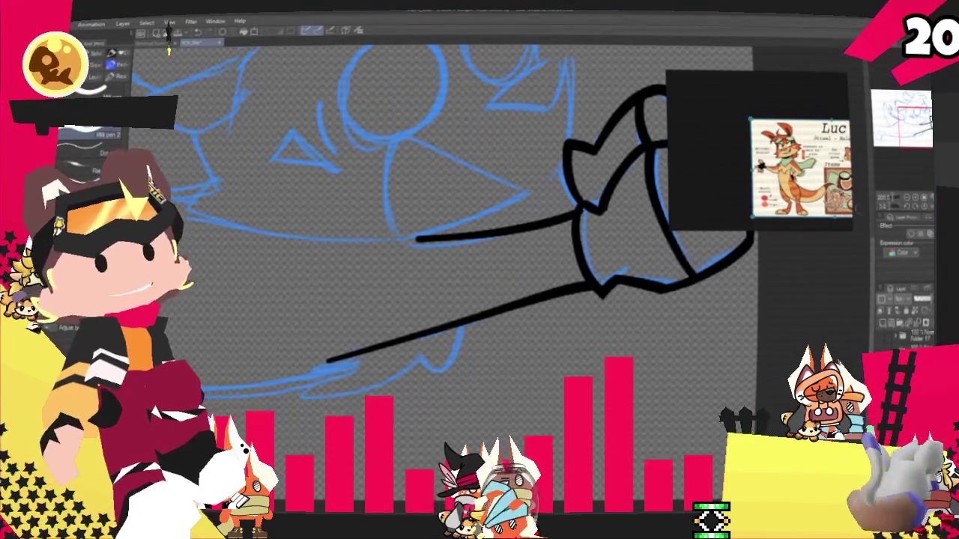
scroll(479, 225, "up", 3)
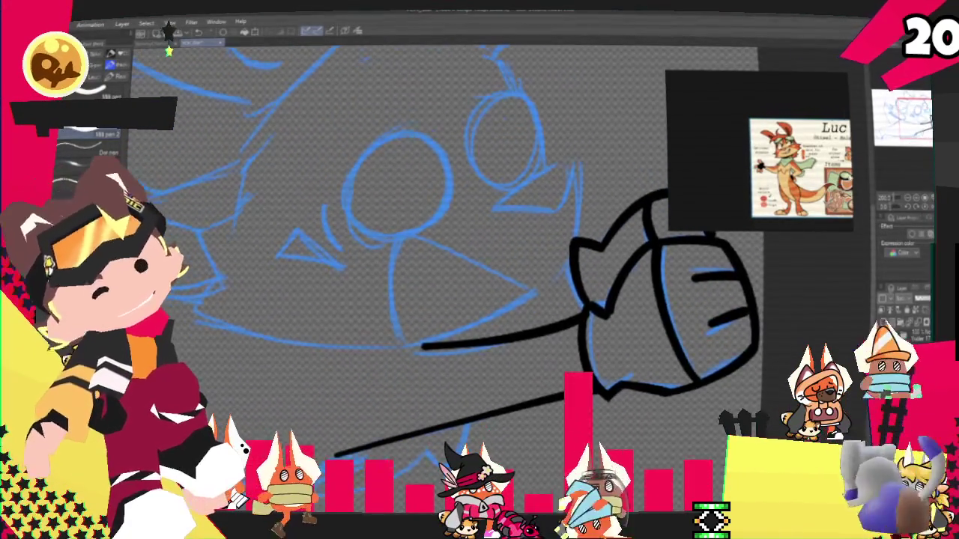
mouse_move(390, 348)
left_mouse_down()
mouse_move(584, 305)
mouse_move(553, 324)
left_mouse_up()
key("ctrl+z")
key("ctrl+z")
left_click_drag(391, 356, 597, 305)
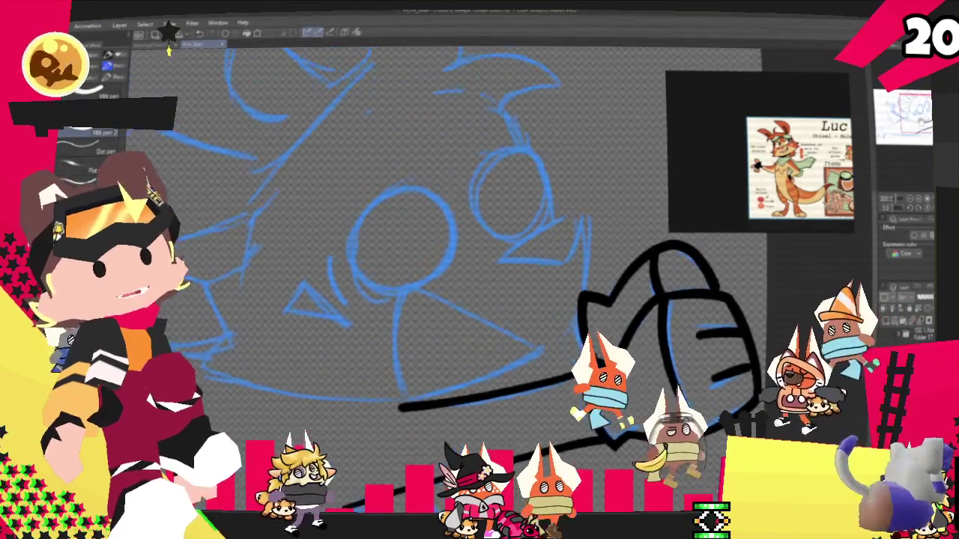
- Ink the pointed eye shape above the fist with top and bottom strokes
left_click_drag(577, 212, 505, 246)
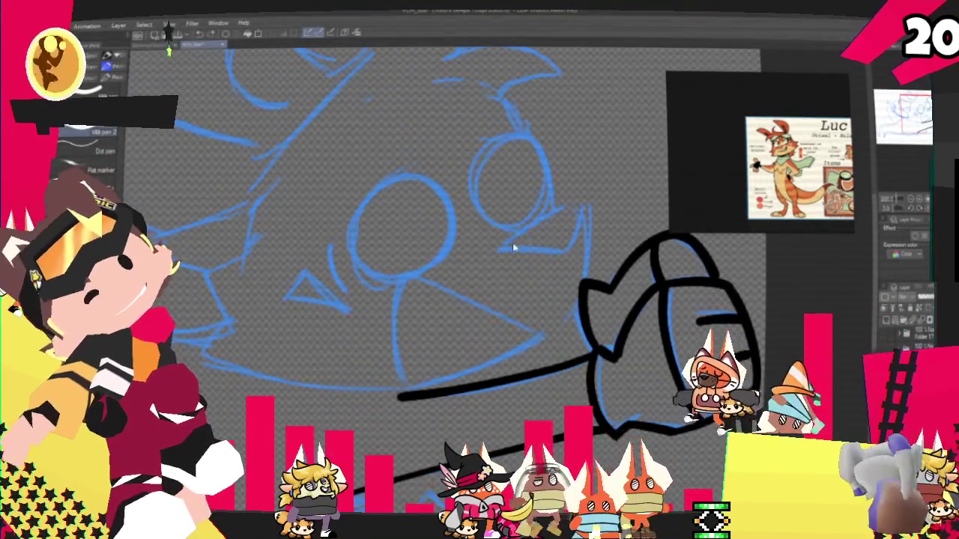
mouse_move(581, 214)
left_mouse_down()
mouse_move(528, 254)
mouse_move(501, 253)
left_mouse_up()
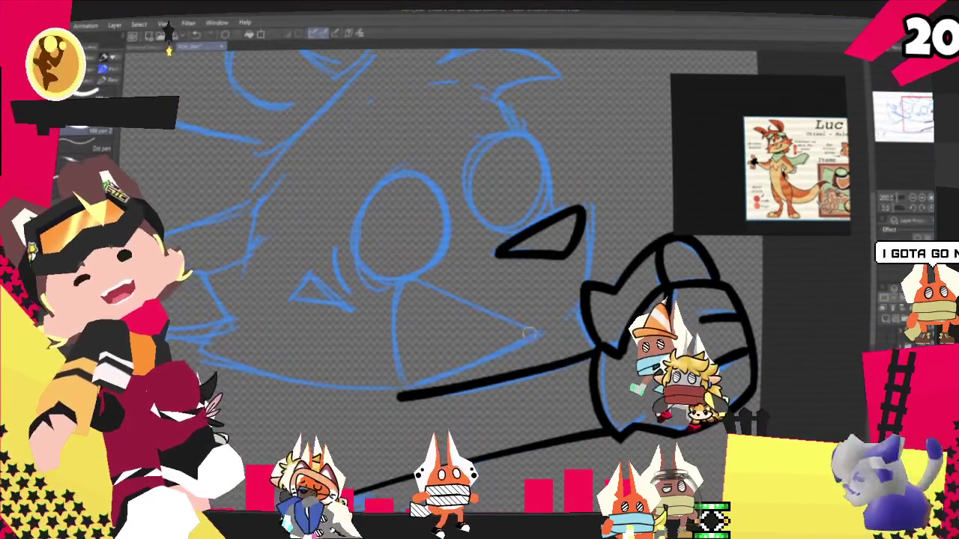
scroll(450, 299, "up", 3)
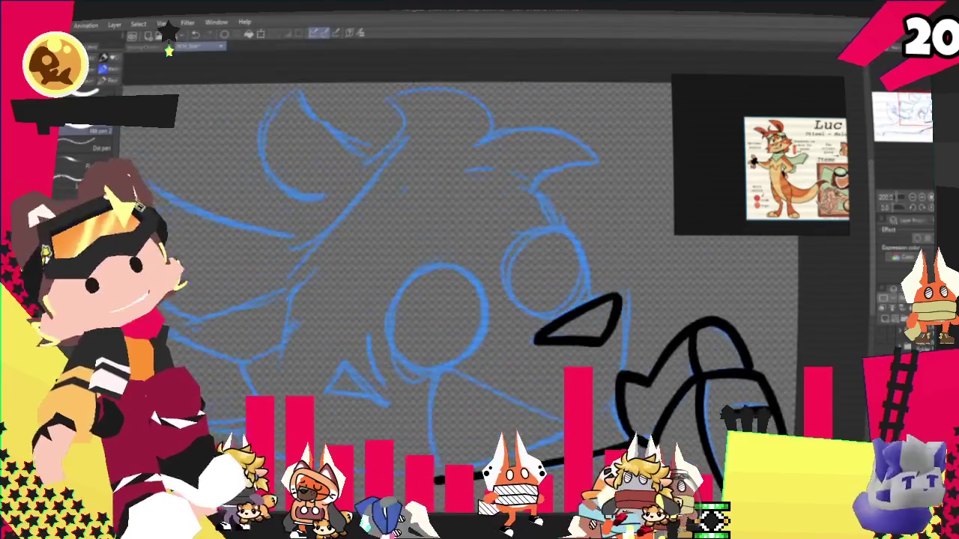
- Ink the finger lines and the curve joining the arm to the hand
key("ctrl+z")
left_click_drag(591, 284, 600, 303)
key("ctrl+z")
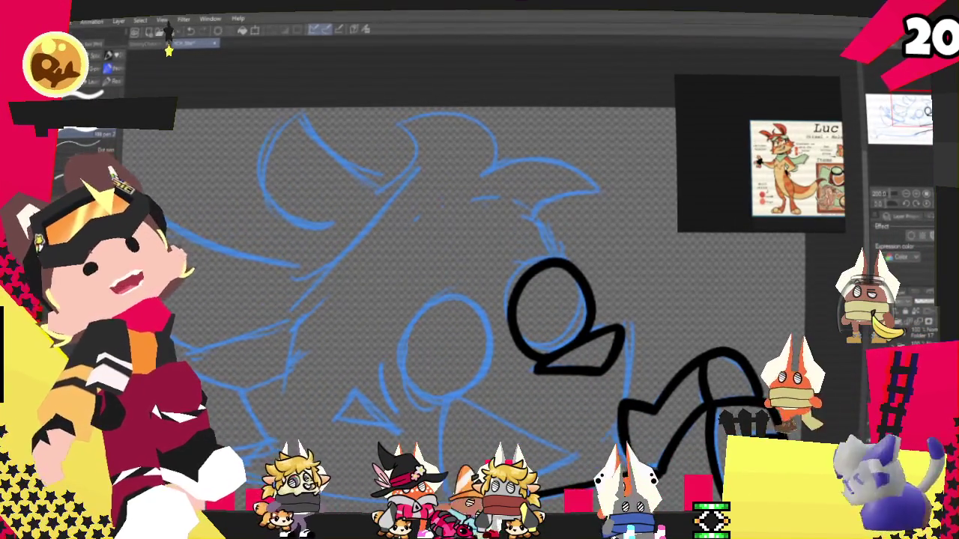
scroll(464, 299, "down", 3)
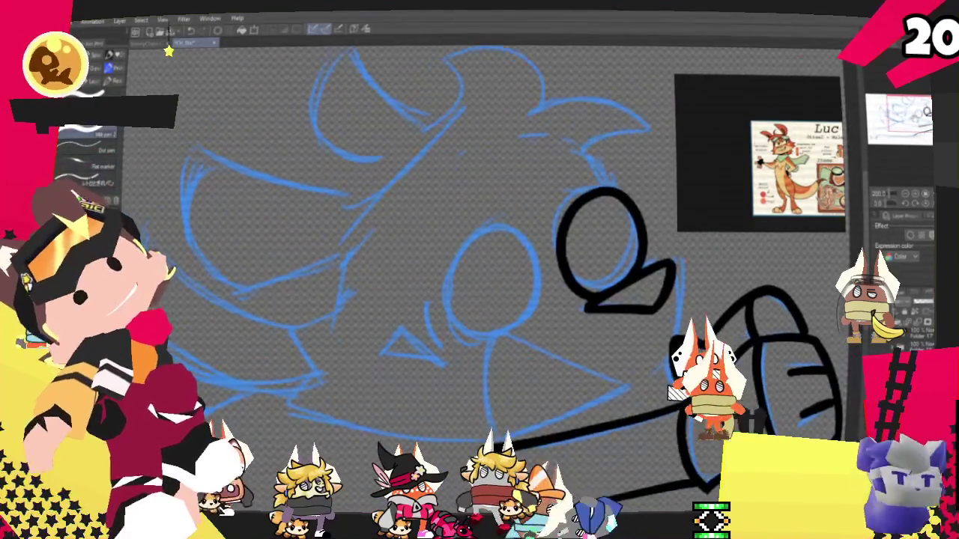
left_click_drag(593, 329, 644, 291)
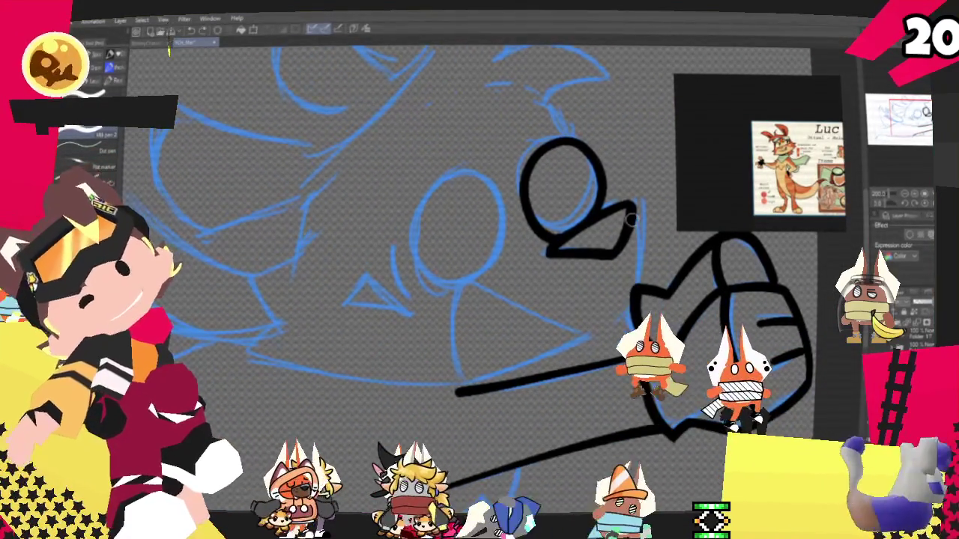
mouse_move(599, 330)
left_mouse_down()
mouse_move(466, 283)
mouse_move(471, 378)
left_mouse_up()
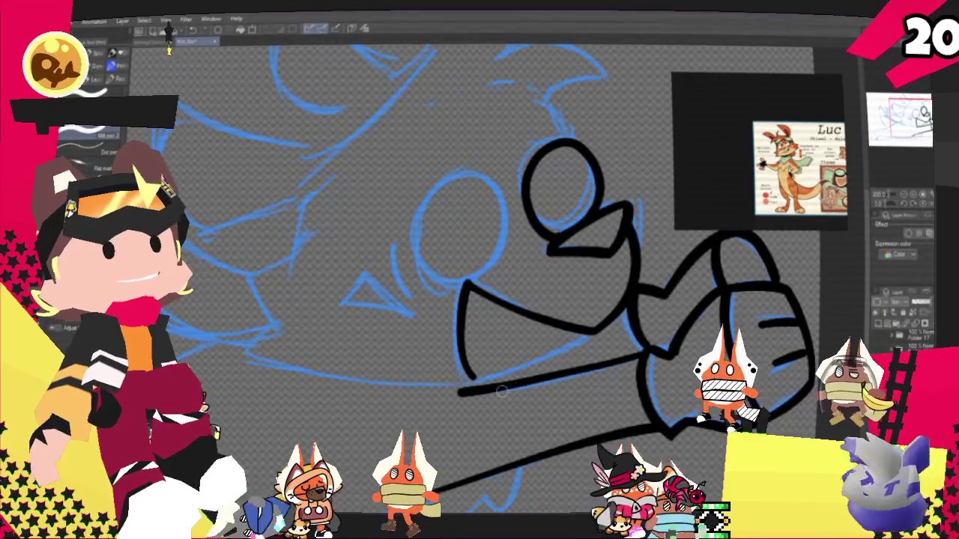
- Ink the left eye circle and the curve to its left
left_click_drag(502, 249, 444, 258)
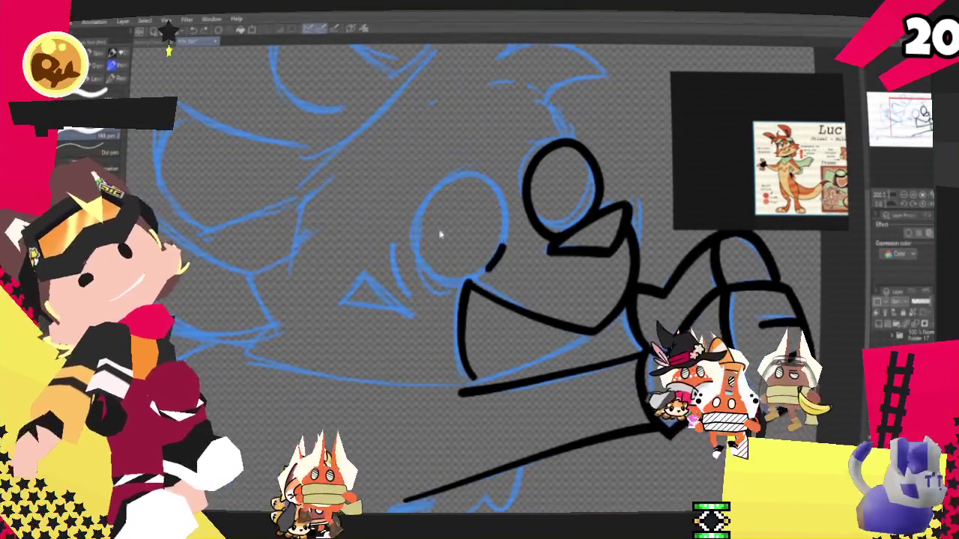
key("ctrl+z")
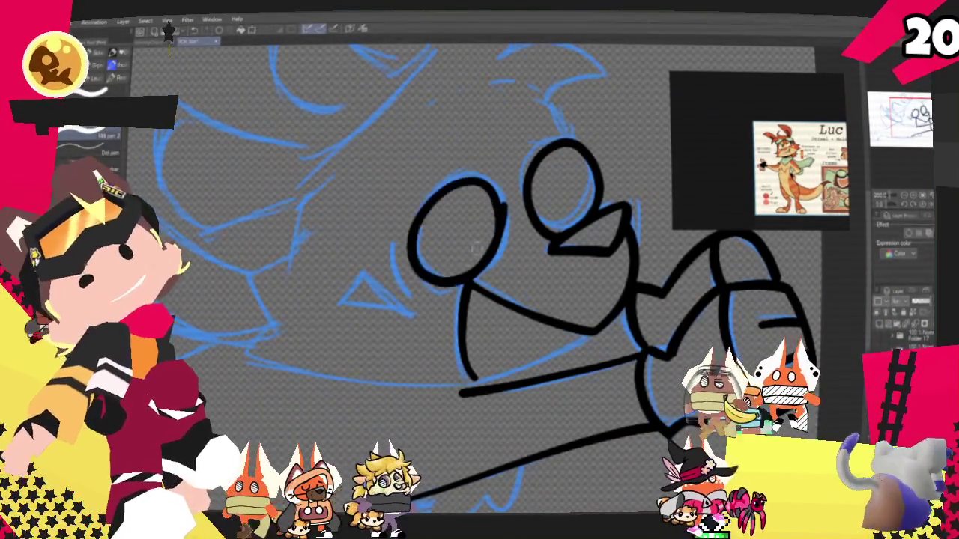
key("ctrl+z")
left_click_drag(490, 255, 496, 263)
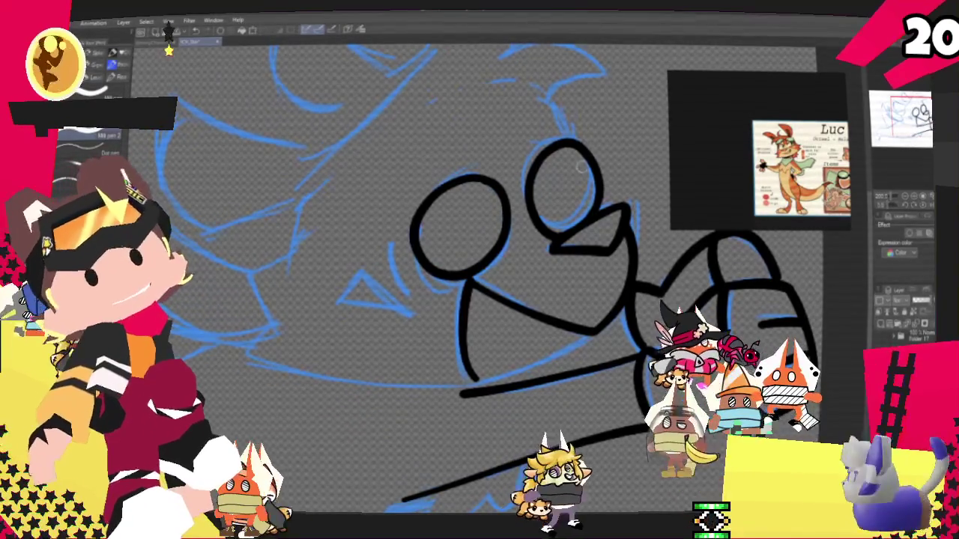
left_click_drag(390, 241, 414, 292)
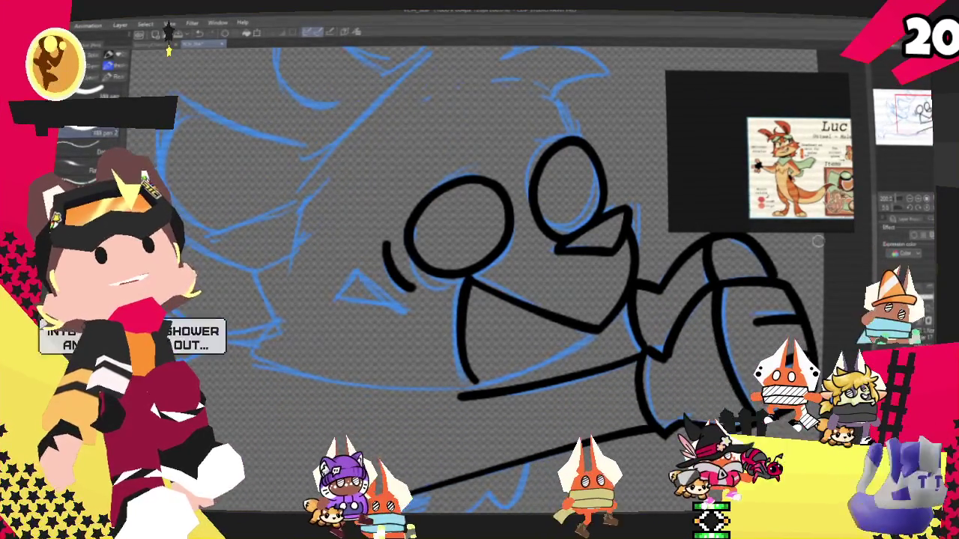
- Ink the snout's underside curving down toward the jaw
mouse_move(819, 242)
left_mouse_down()
mouse_move(832, 208)
mouse_move(875, 197)
left_mouse_up()
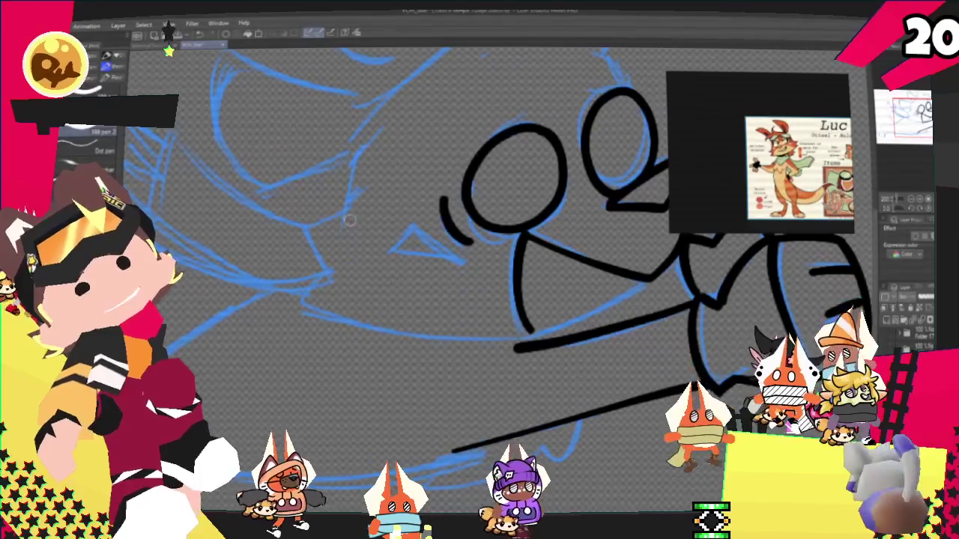
left_click_drag(306, 214, 342, 214)
key("ctrl+z")
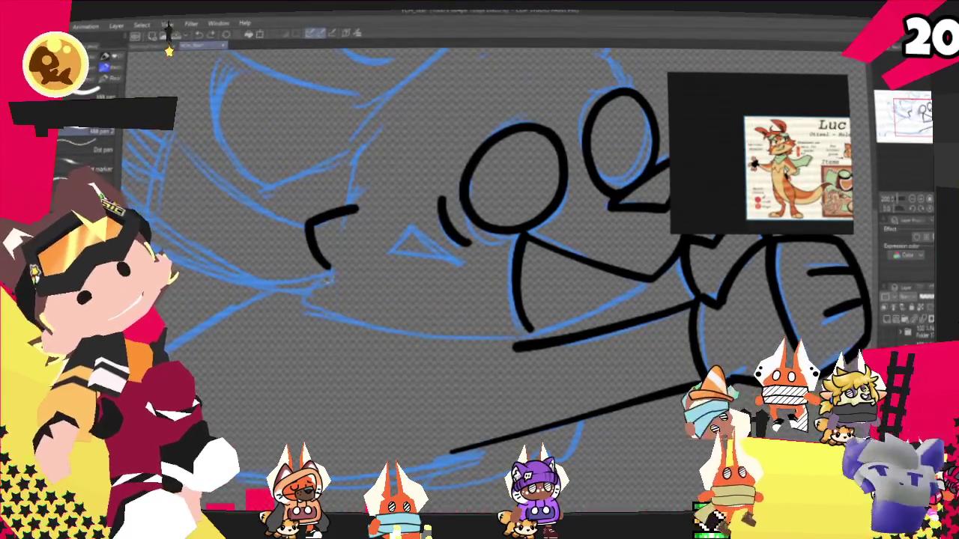
left_click_drag(322, 270, 461, 335)
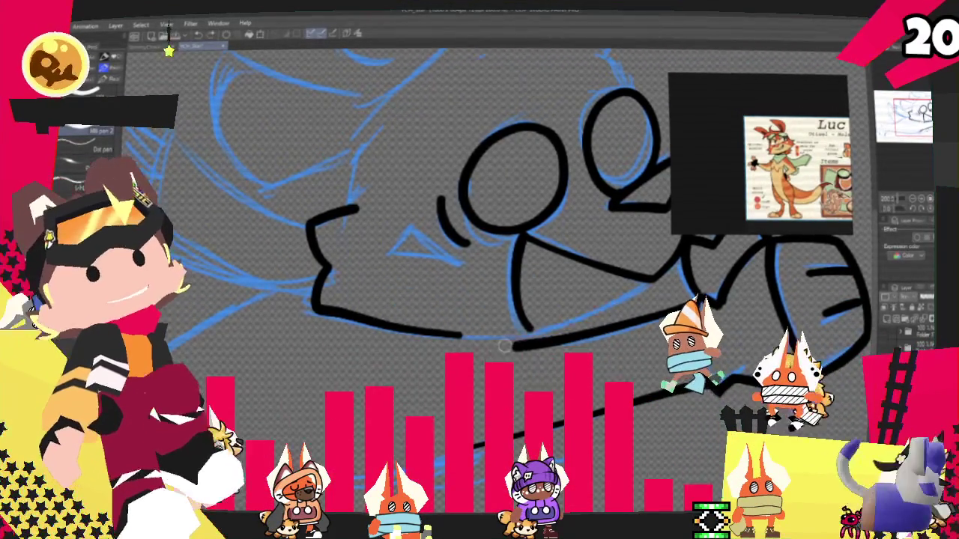
- Ink and refine the lower jaw line sweeping right toward the fist
left_click_drag(460, 336, 654, 281)
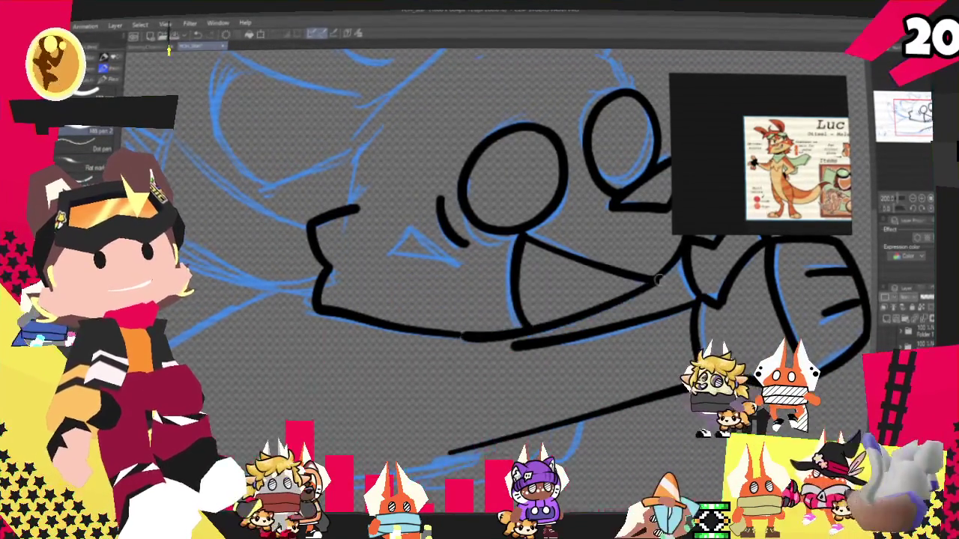
key("ctrl+z")
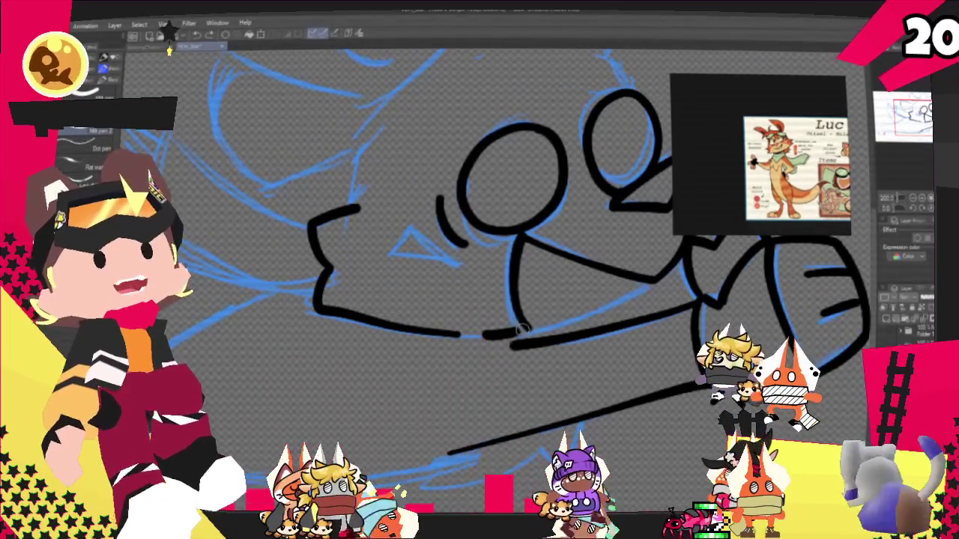
left_click_drag(497, 344, 649, 289)
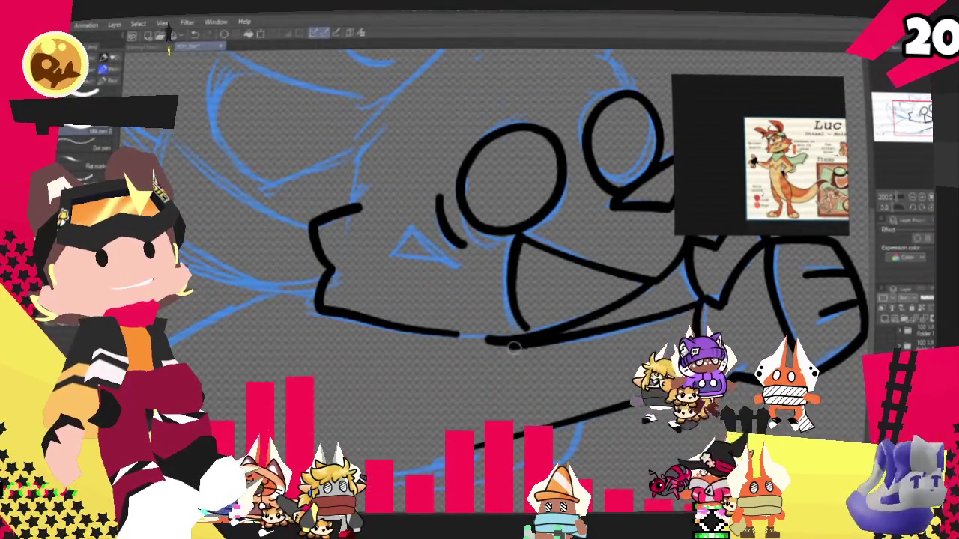
left_click_drag(515, 346, 696, 309)
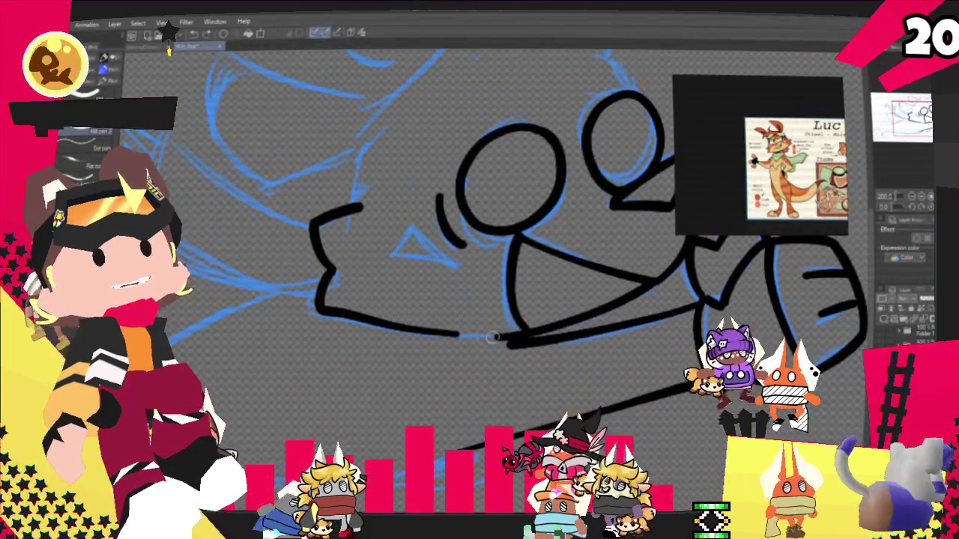
left_click_drag(486, 338, 630, 315)
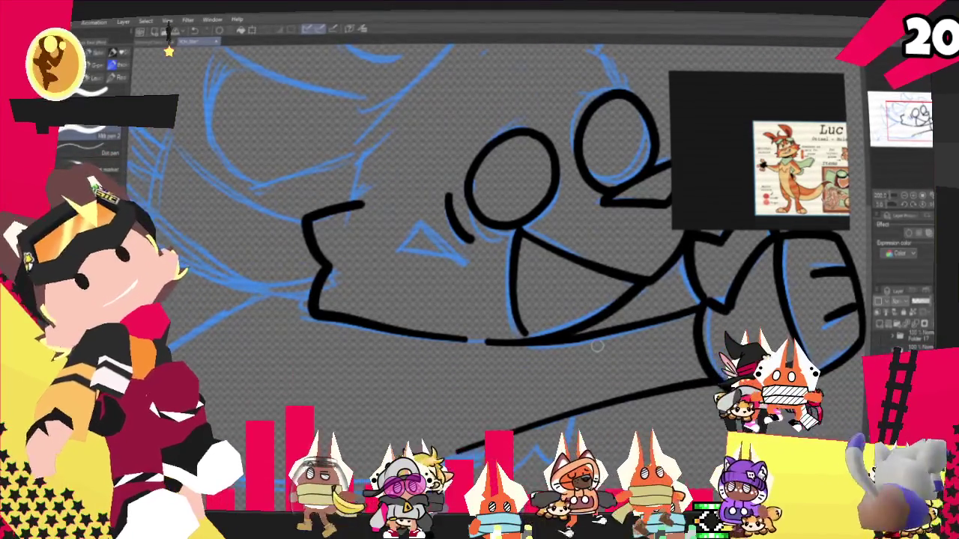
left_click_drag(597, 346, 560, 469)
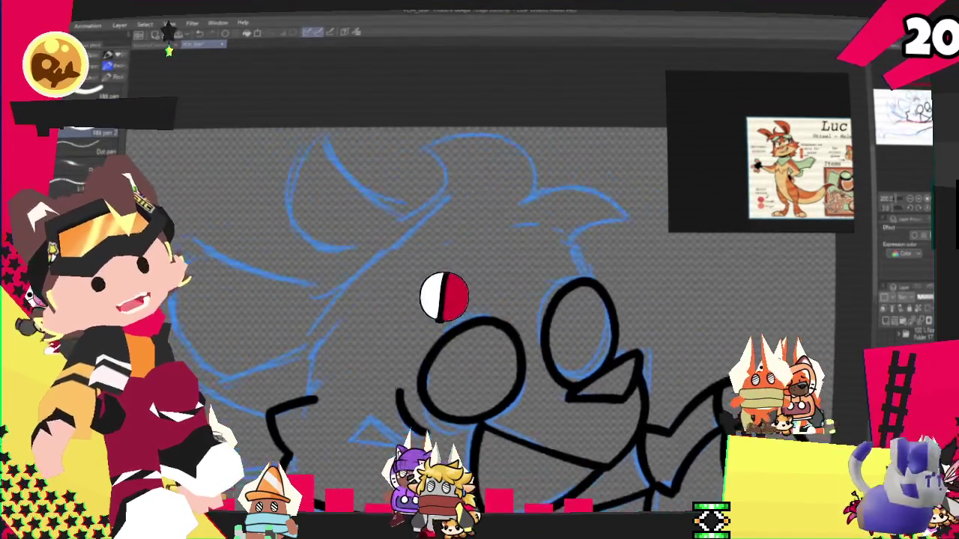
- Redraw the head-top curve, the long diagonal head line and the right hair tuft
left_click_drag(450, 300, 517, 307)
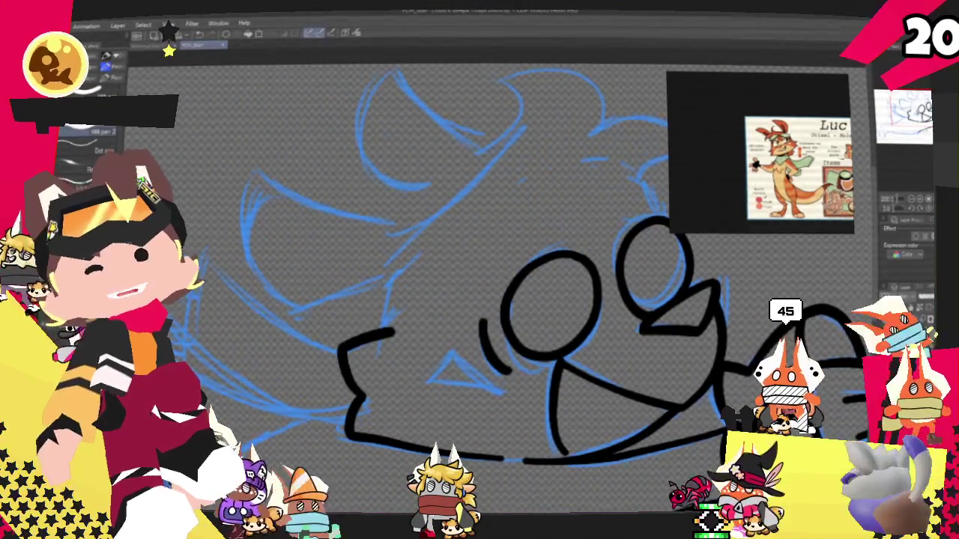
left_click_drag(524, 300, 468, 330)
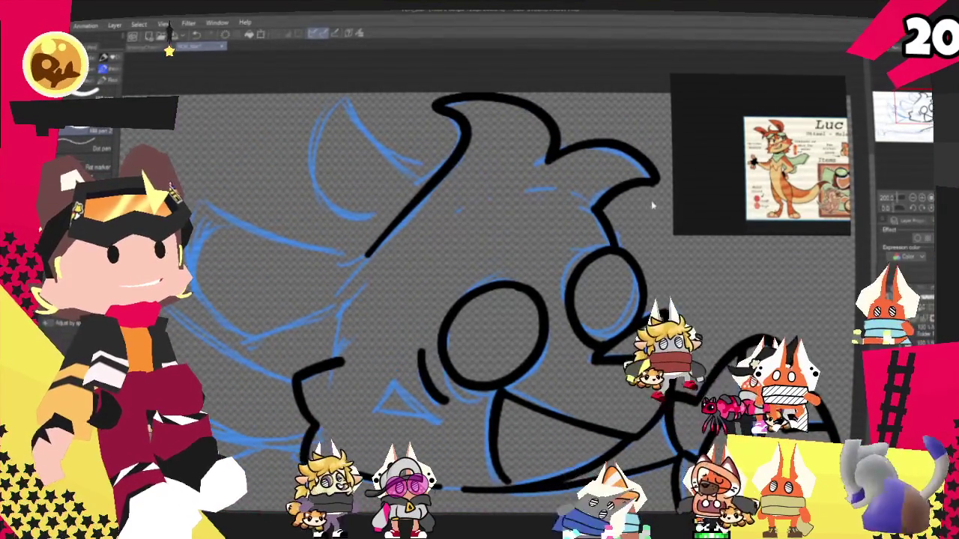
key("ctrl+z")
key("ctrl+z")
key("ctrl+z")
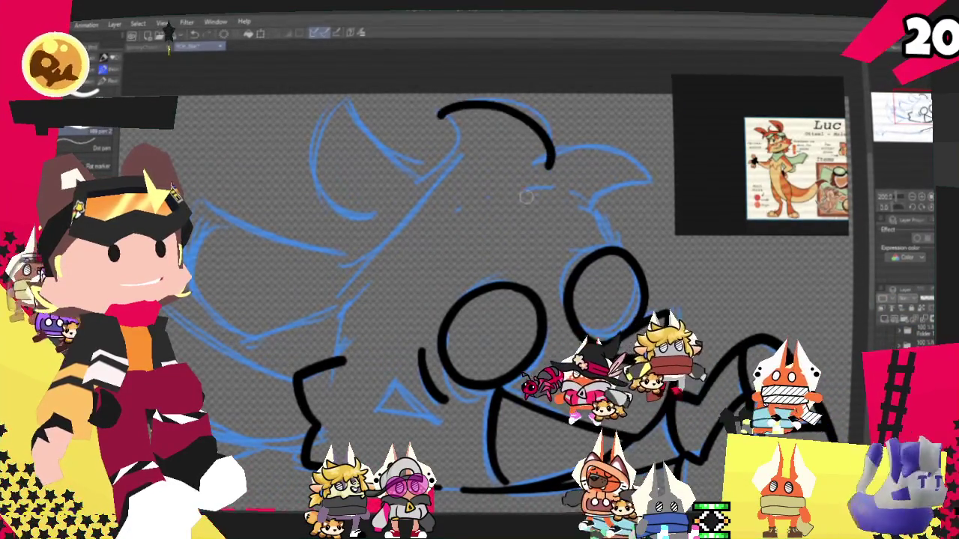
left_click_drag(436, 118, 551, 171)
left_click_drag(454, 120, 338, 292)
mouse_move(545, 172)
left_mouse_down()
mouse_move(643, 179)
mouse_move(599, 215)
left_mouse_up()
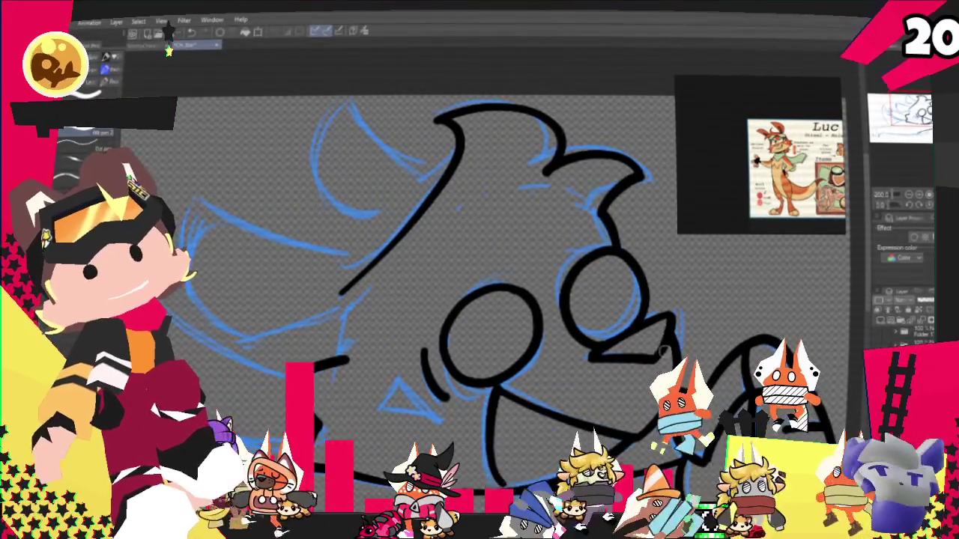
left_click_drag(659, 355, 742, 146)
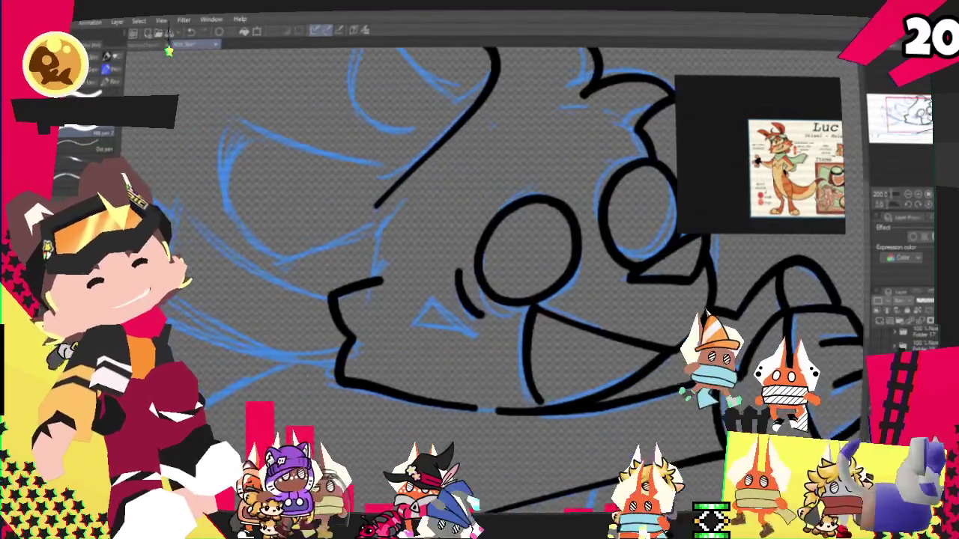
key("ctrl+z")
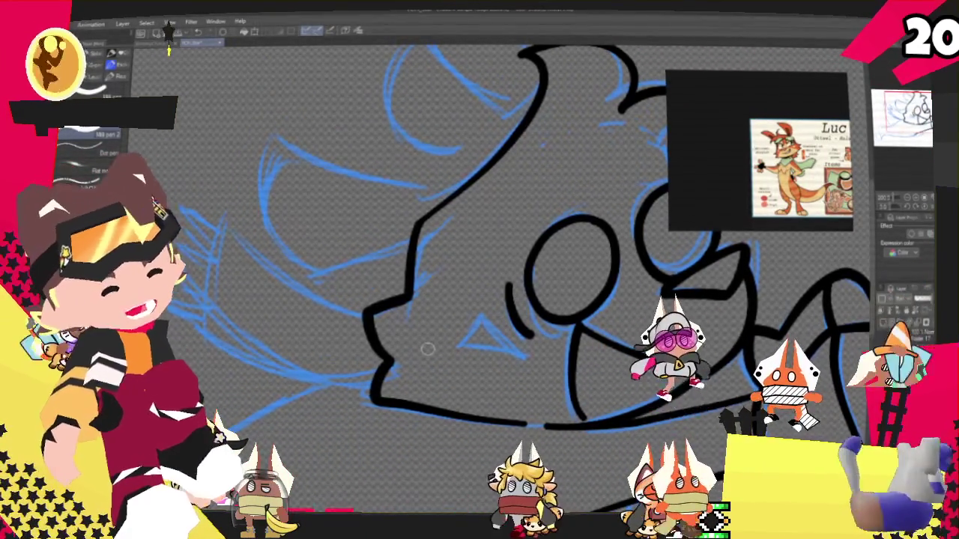
- Rotate the canvas and outline the large looped ear at the head's top-left
mouse_move(426, 348)
left_mouse_down()
mouse_move(314, 221)
mouse_move(351, 296)
left_mouse_up()
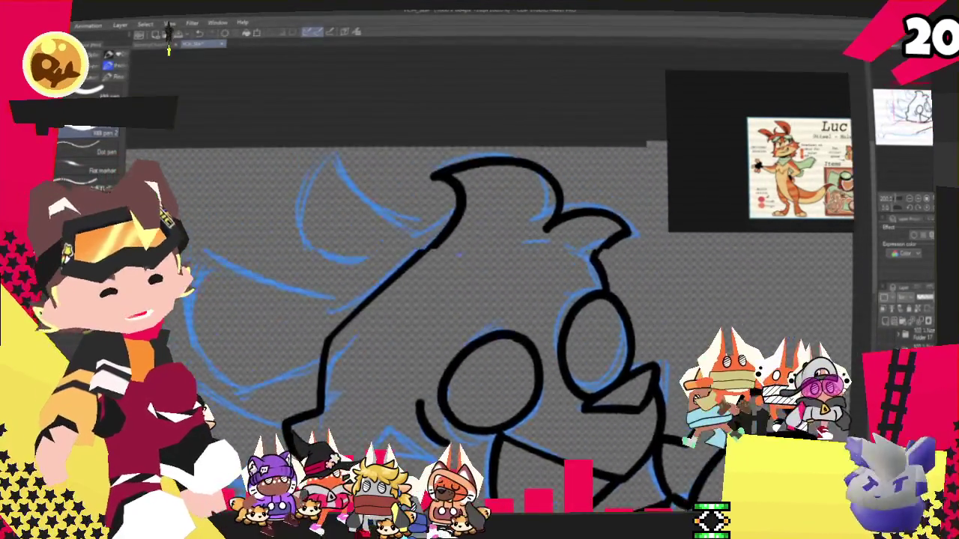
left_click_drag(494, 217, 606, 337)
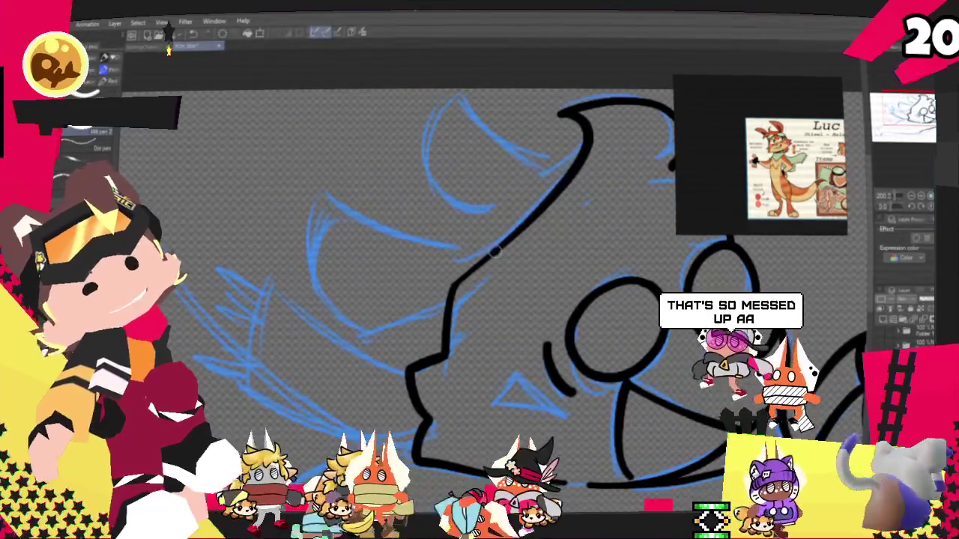
left_click_drag(494, 251, 450, 300)
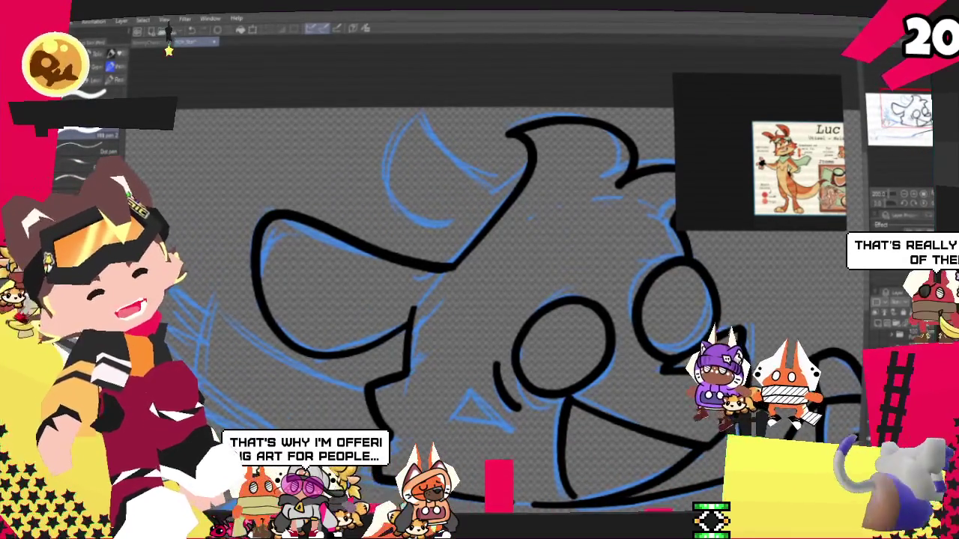
left_click_drag(468, 236, 510, 199)
key("ctrl+z")
left_click_drag(468, 236, 513, 202)
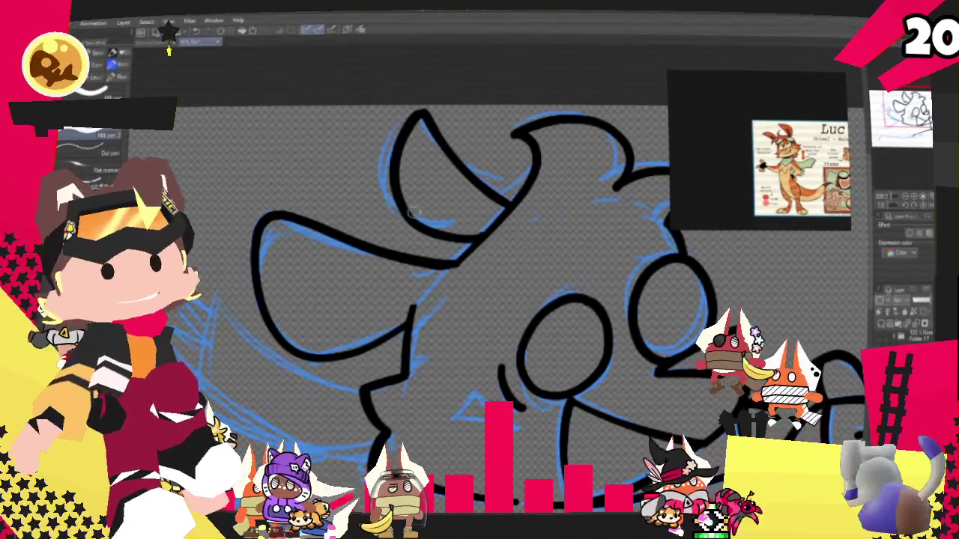
- Turn the canvas and ink a hooked stroke curving down under the jaw
left_click_drag(414, 212, 524, 187)
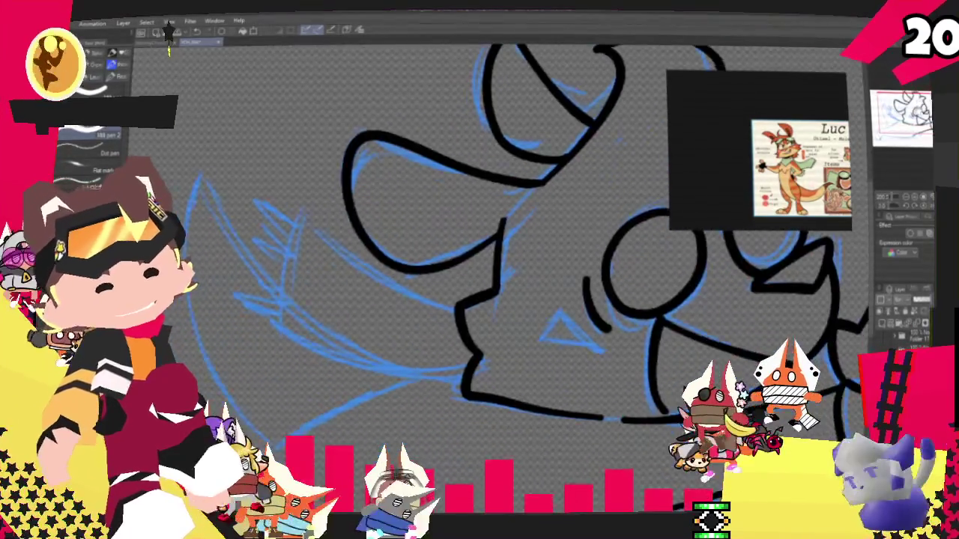
left_click_drag(170, 31, 170, 46)
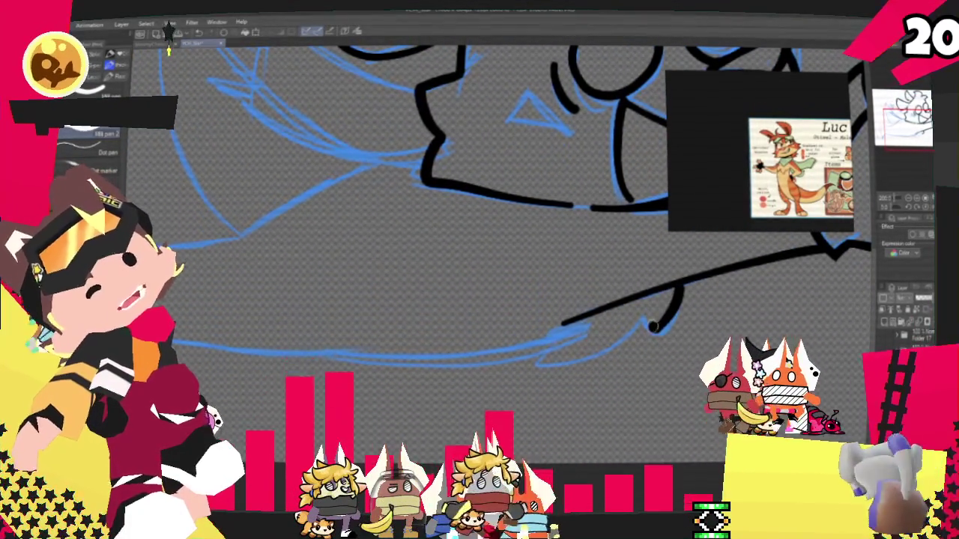
left_click_drag(678, 293, 666, 327)
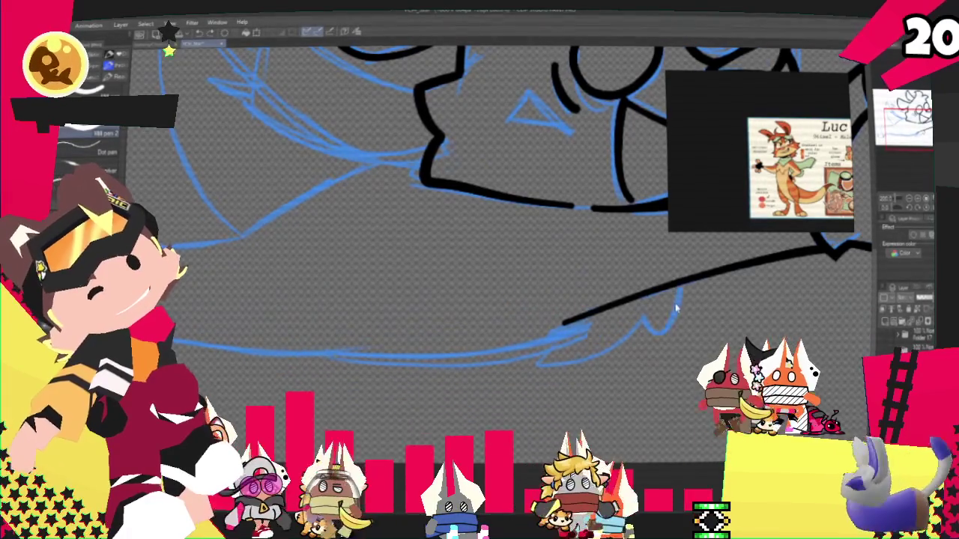
left_click_drag(678, 283, 644, 337)
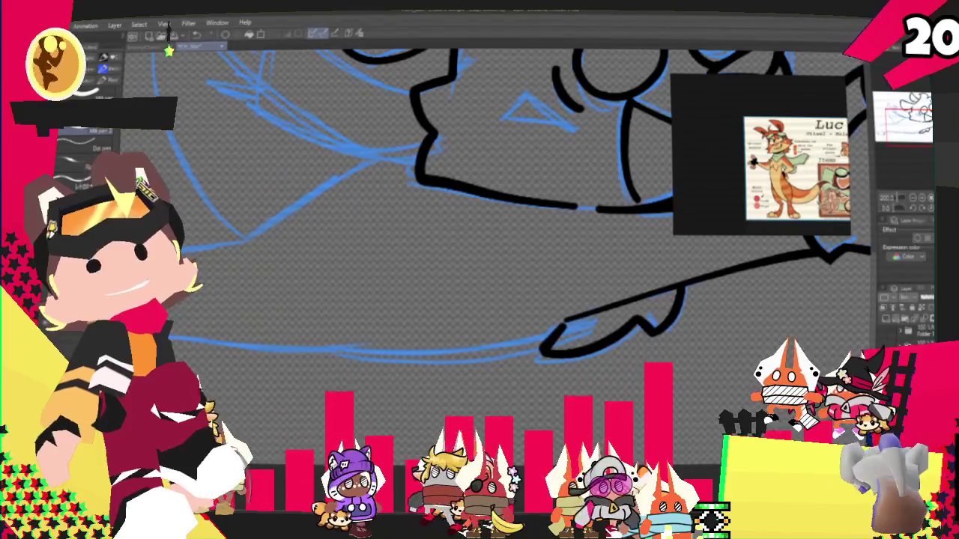
- Extend a long black line leftward along the blue sketch below the head
left_click_drag(449, 187, 509, 255)
left_click_drag(360, 225, 517, 269)
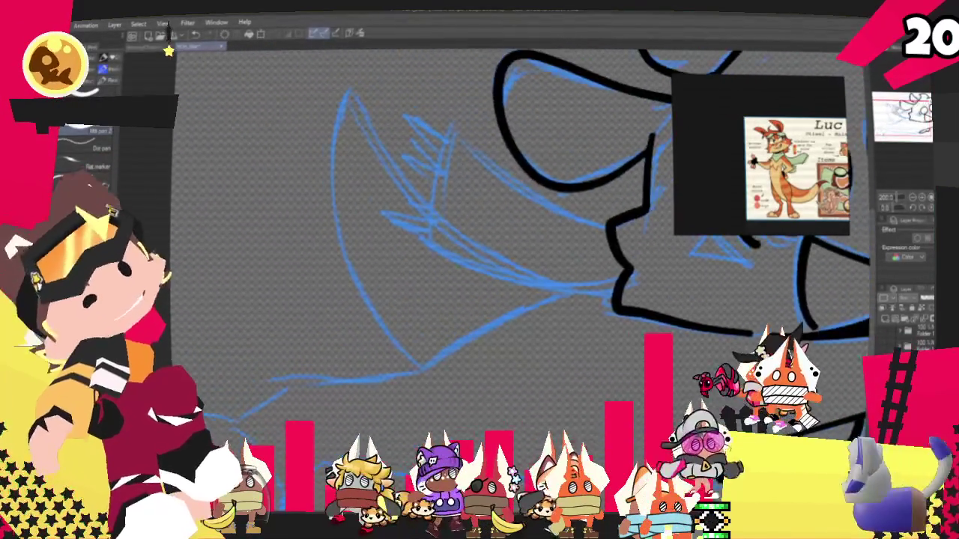
left_click_drag(666, 277, 636, 266)
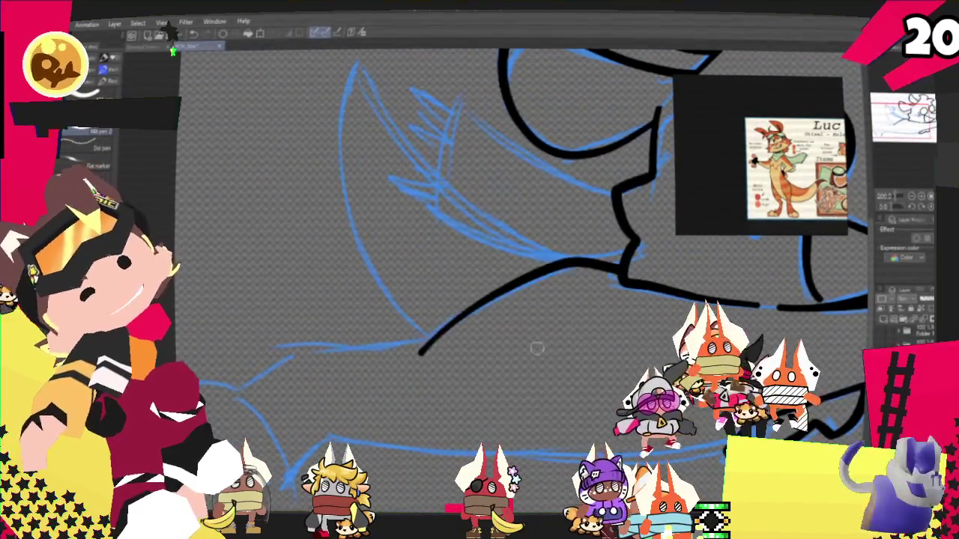
left_click_drag(569, 269, 419, 358)
key("ctrl+z")
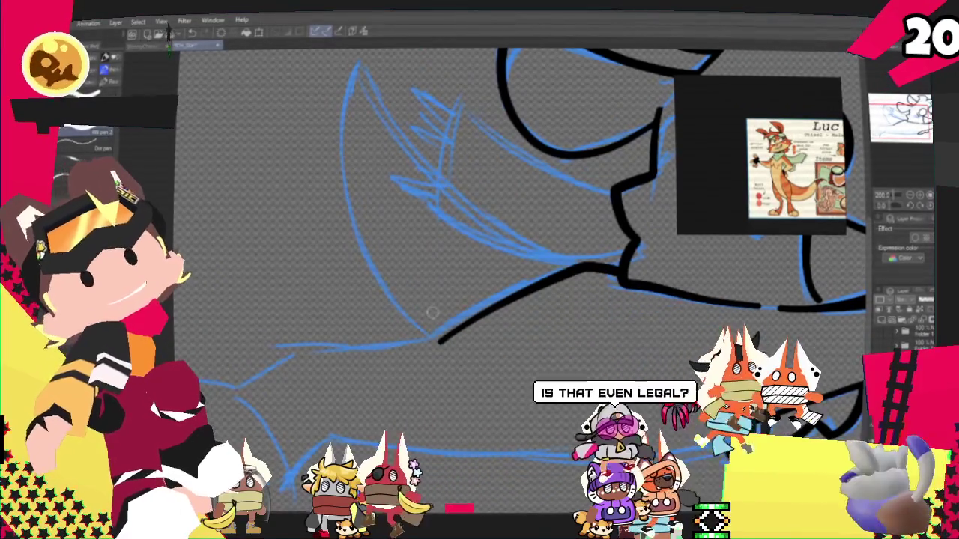
left_click_drag(441, 342, 282, 342)
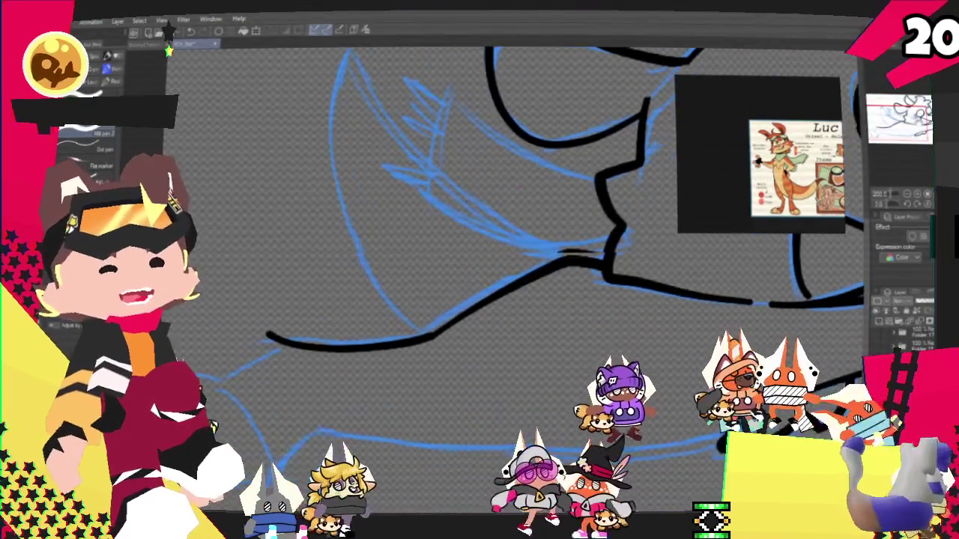
left_click_drag(360, 317, 449, 213)
left_click_drag(372, 238, 397, 217)
key("ctrl+z")
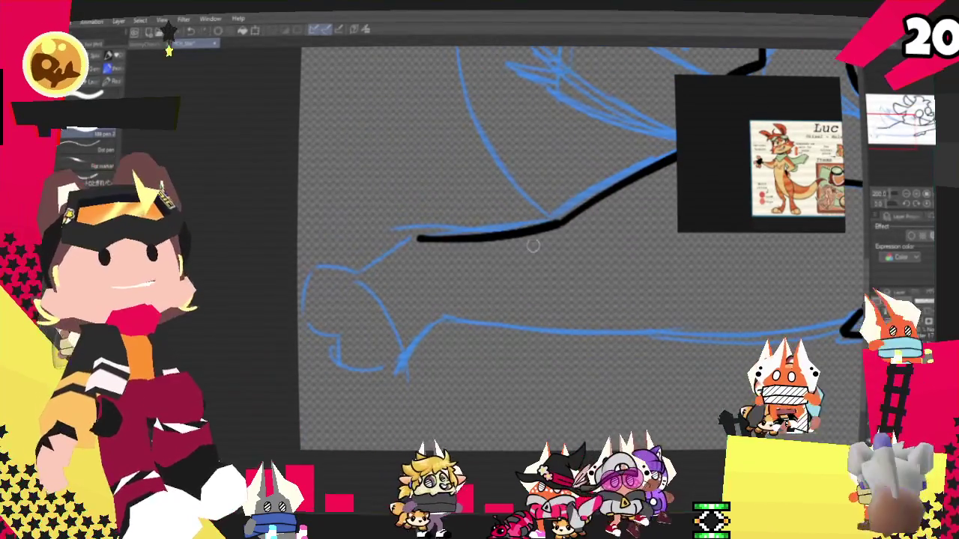
left_click_drag(563, 219, 492, 232)
left_click_drag(491, 232, 403, 231)
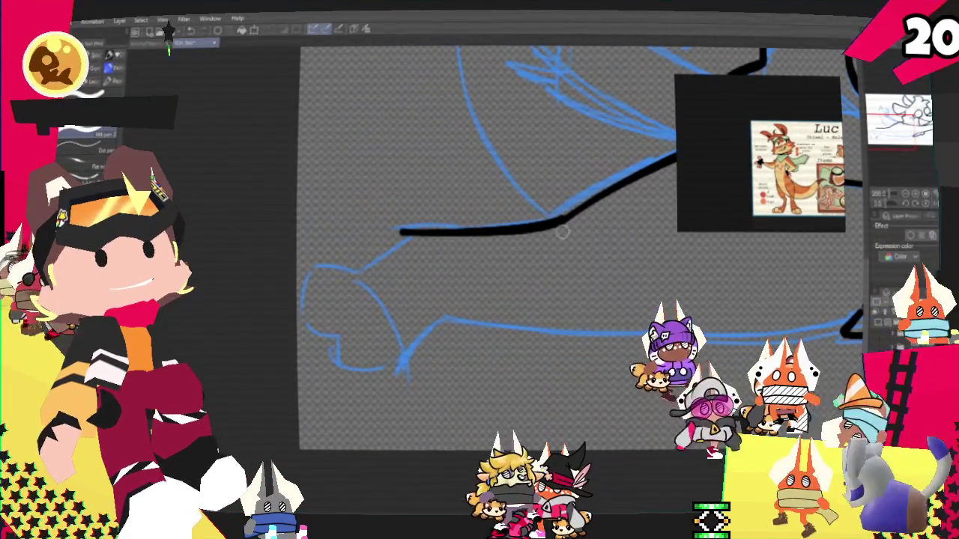
key("ctrl+z")
left_click_drag(492, 232, 405, 230)
key("ctrl+z")
left_click_drag(569, 219, 408, 224)
key("ctrl+z")
left_click_drag(569, 220, 407, 226)
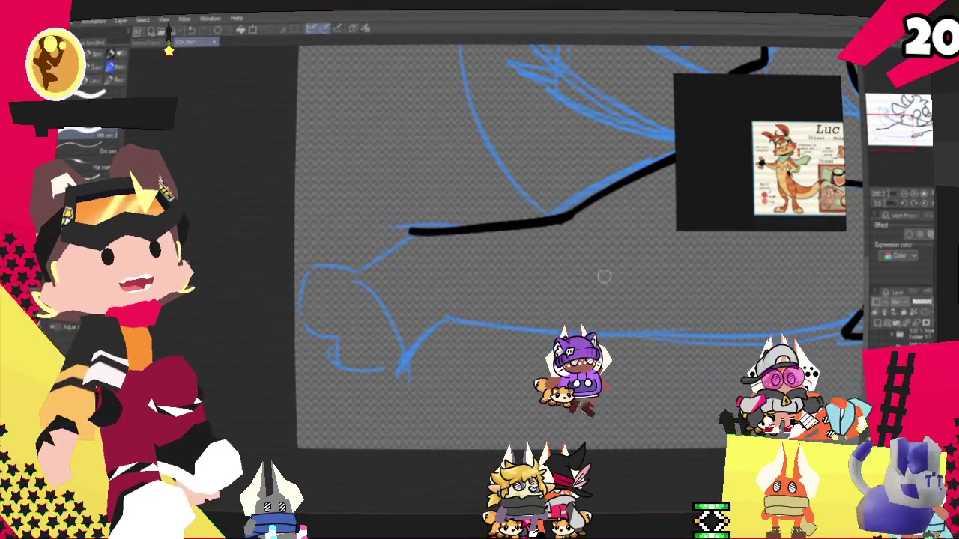
key("ctrl+z")
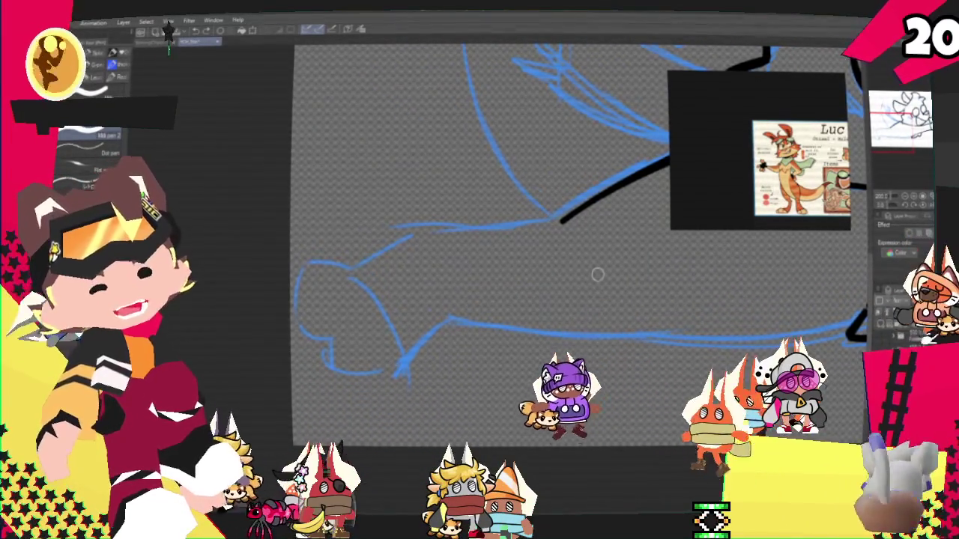
scroll(597, 275, "up", 3)
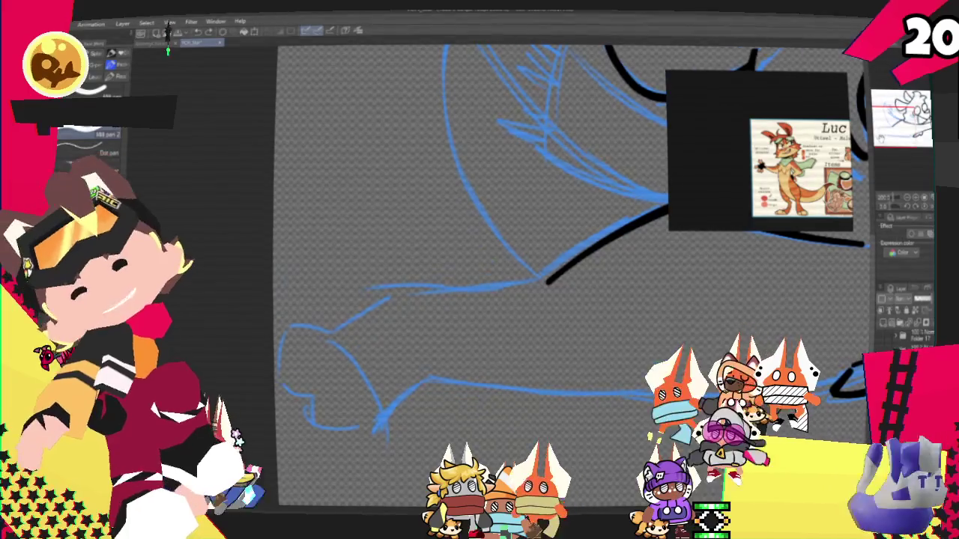
scroll(573, 277, "up", 2)
scroll(573, 277, "up", 2)
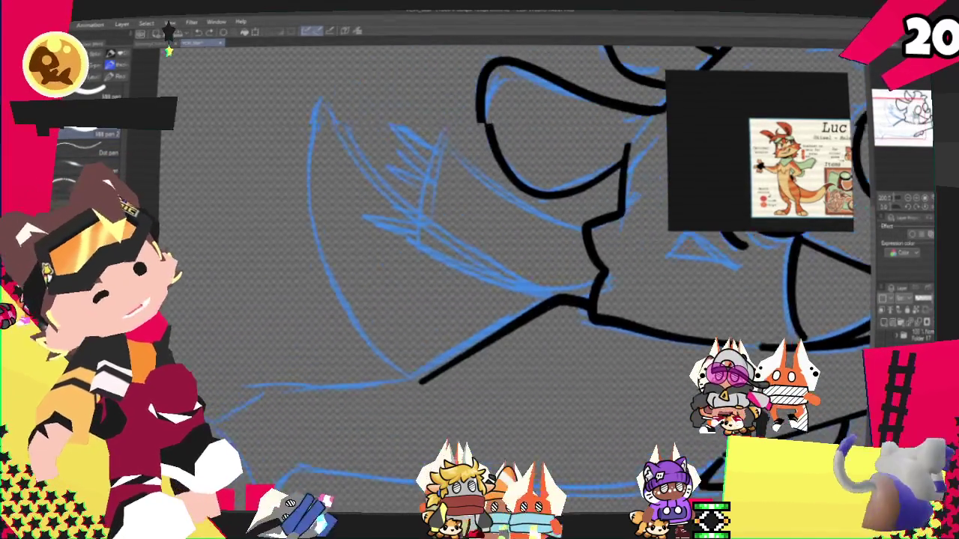
- Close the scarf's lower corner and add two fringe strokes at its tip, then zoom out
scroll(573, 278, "up", 2)
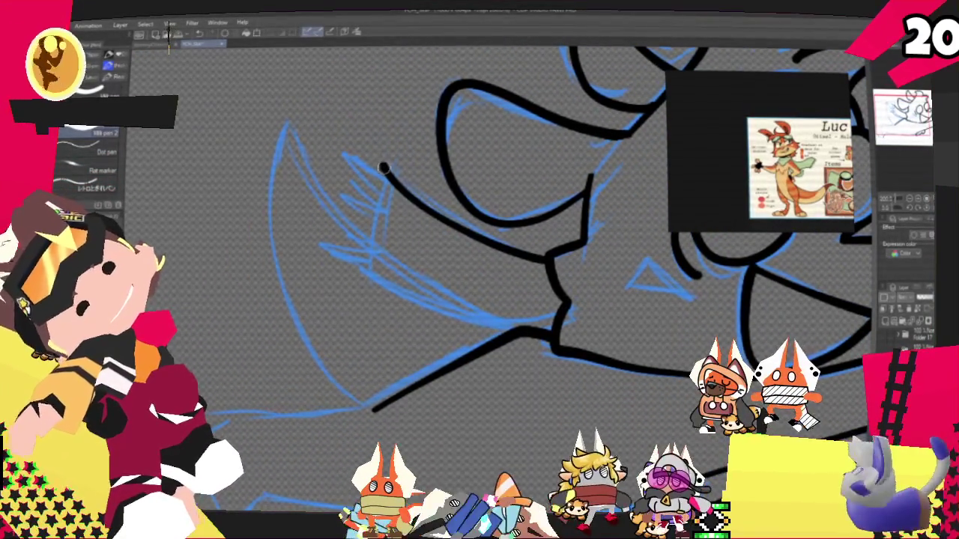
left_click_drag(377, 284, 553, 303)
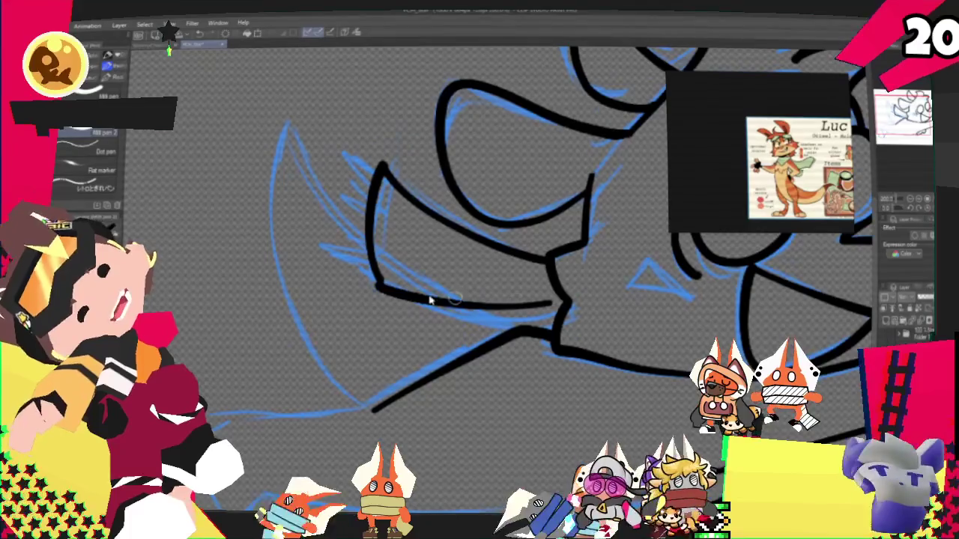
key("ctrl+z")
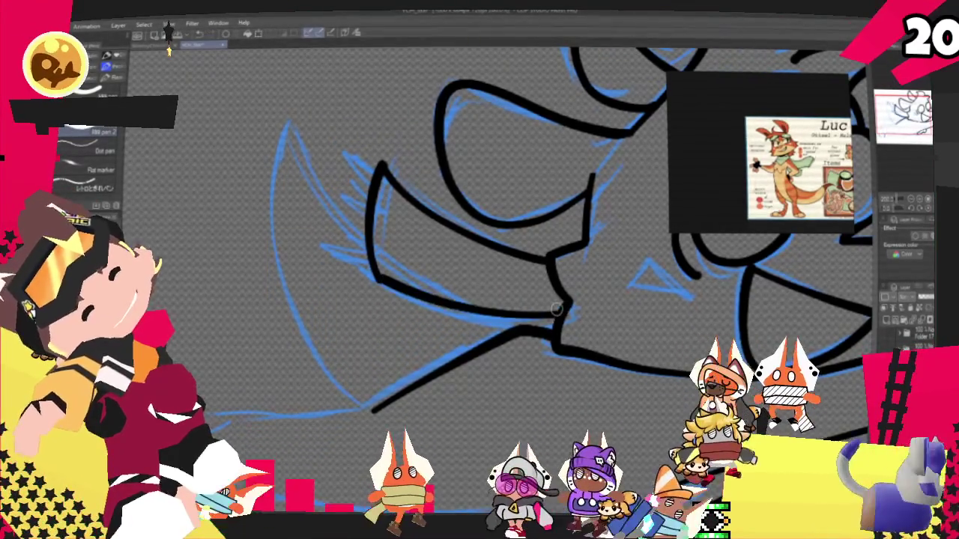
mouse_move(378, 278)
left_mouse_down()
mouse_move(348, 261)
mouse_move(373, 255)
left_mouse_up()
mouse_move(386, 170)
left_mouse_down()
mouse_move(359, 147)
mouse_move(348, 167)
left_mouse_up()
left_click_drag(371, 204, 344, 192)
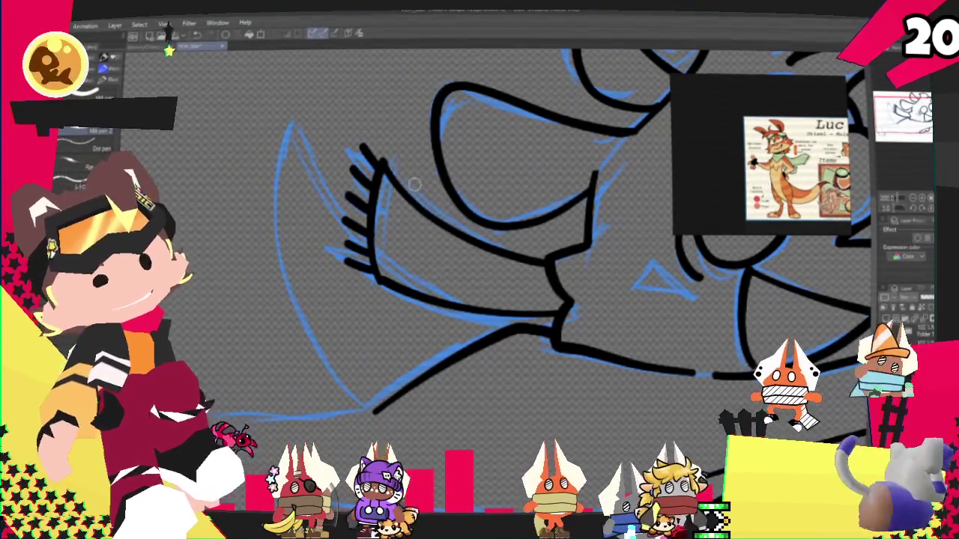
scroll(415, 183, "down", 2)
scroll(414, 183, "down", 2)
scroll(414, 183, "down", 1)
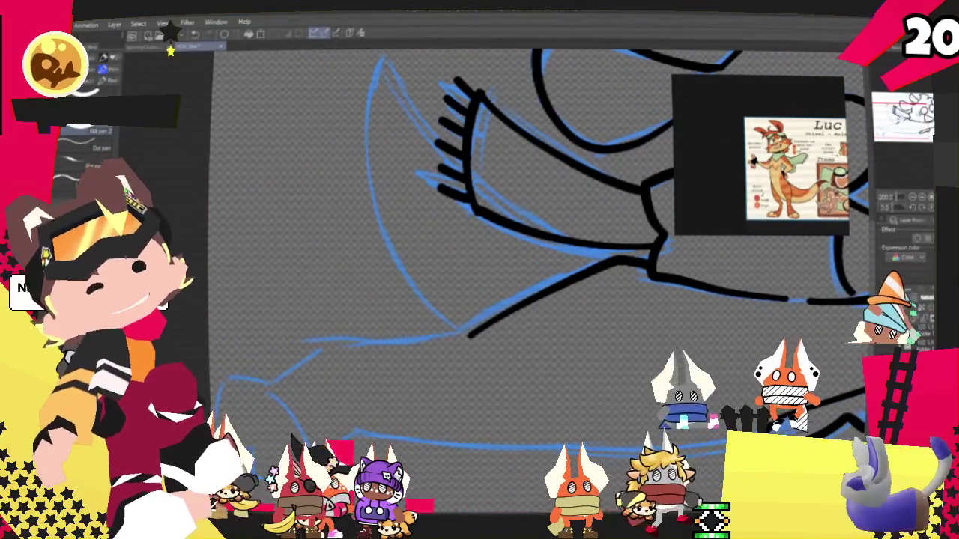
scroll(487, 224, "down", 2)
scroll(487, 225, "down", 1)
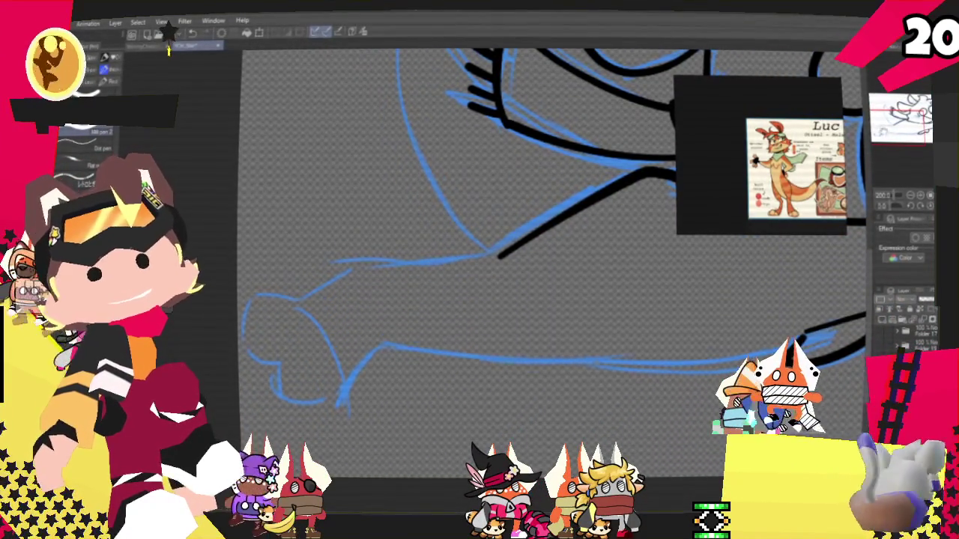
scroll(564, 154, "down", 2)
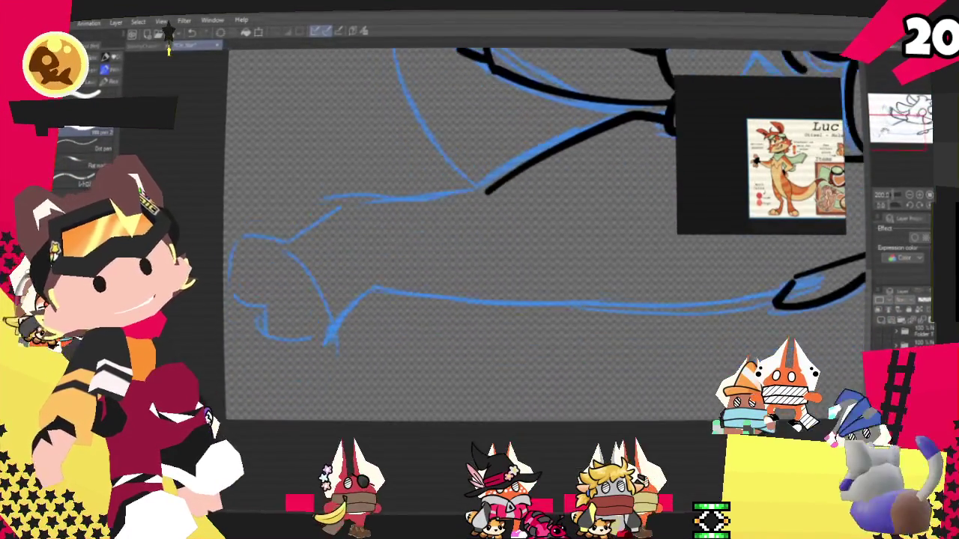
- Ink the leg's upper outline down toward the foot, undoing the overlong strokes
scroll(565, 154, "down", 2)
scroll(564, 154, "down", 1)
scroll(565, 154, "down", 1)
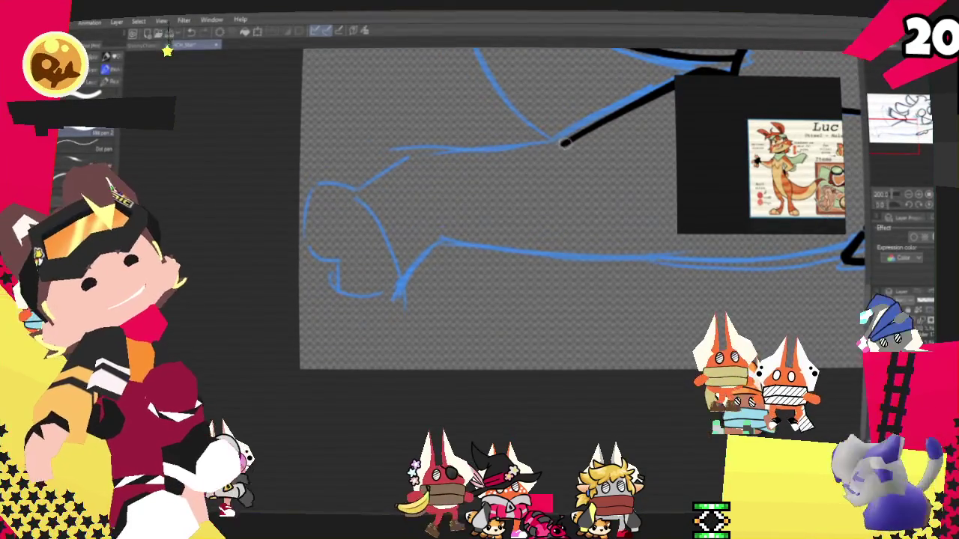
left_click_drag(563, 144, 399, 146)
key("ctrl+z")
left_click_drag(562, 144, 407, 150)
left_click_drag(563, 142, 352, 192)
key("ctrl+z")
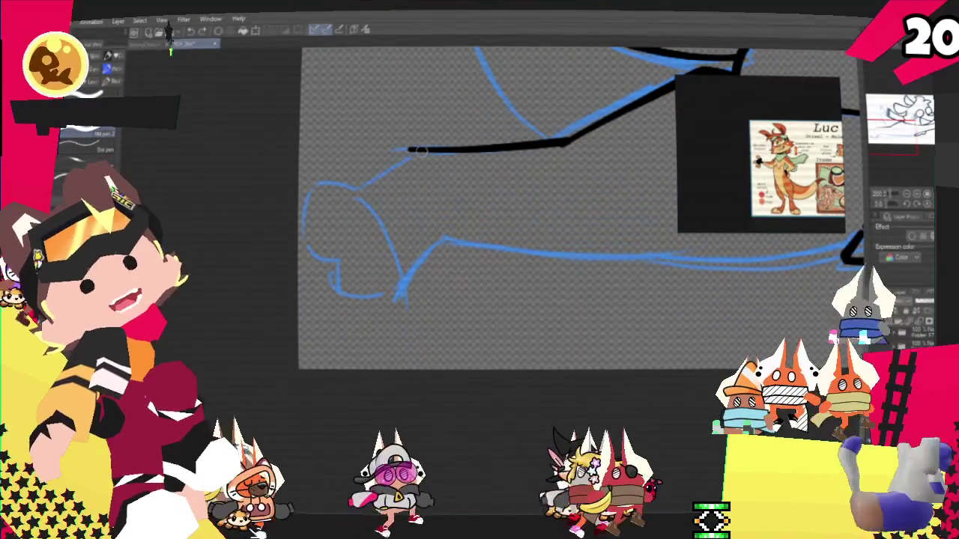
left_click_drag(409, 150, 362, 187)
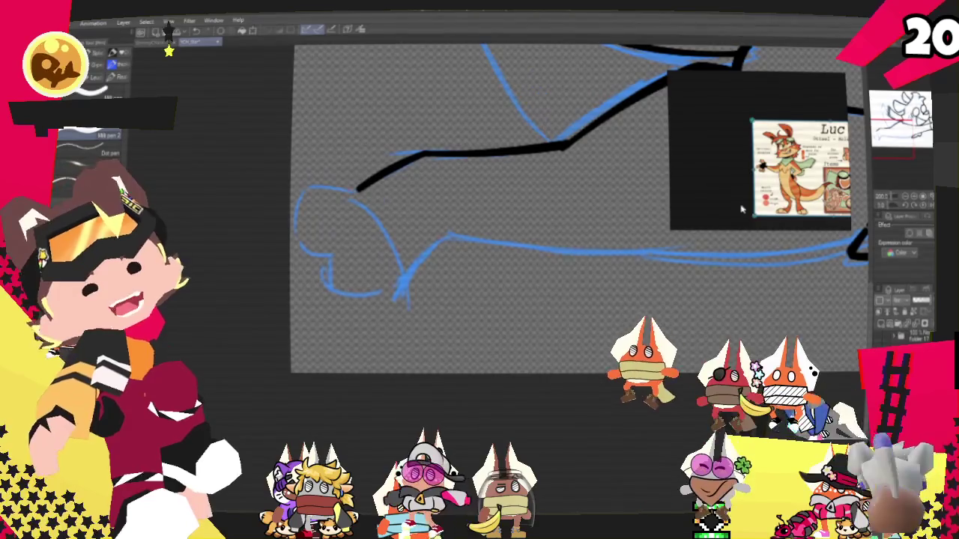
- Curve the leg's lower outline into the foot, undoing rough attempts and a small blob
mouse_move(358, 187)
left_mouse_down()
mouse_move(323, 260)
mouse_move(351, 254)
mouse_move(400, 284)
mouse_move(423, 259)
mouse_move(569, 322)
left_mouse_up()
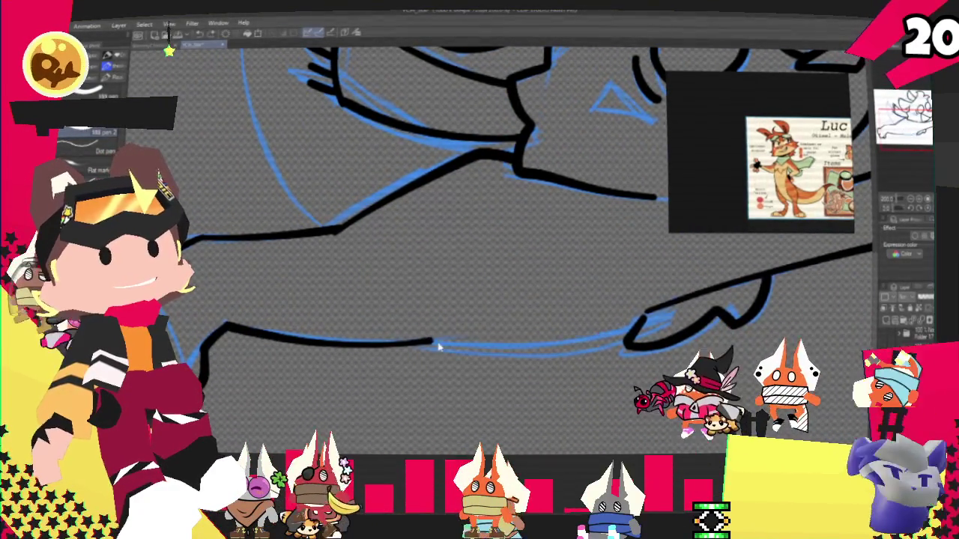
key("ctrl+z")
left_click_drag(390, 328, 585, 338)
key("ctrl+z")
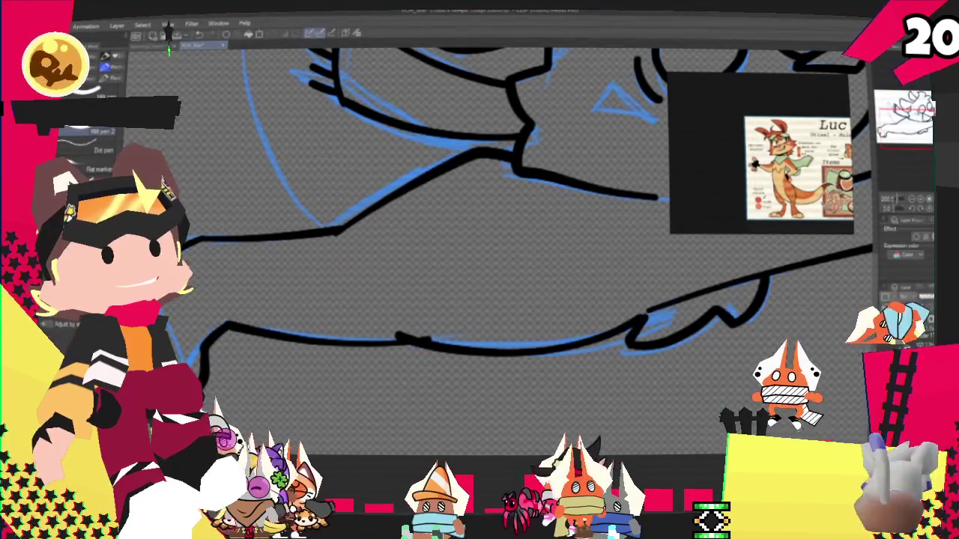
key("ctrl+z")
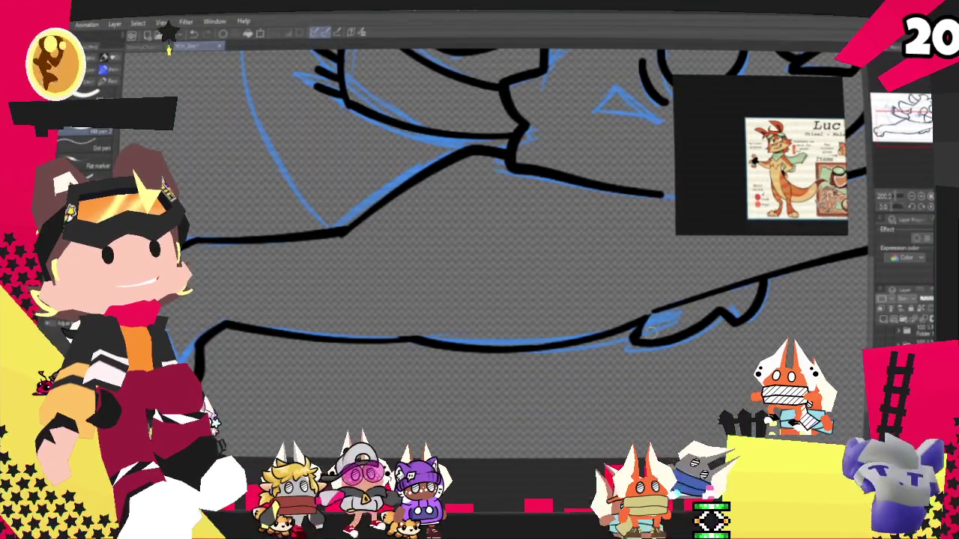
- Swap the short body outline stroke for a single long continuous line
scroll(479, 248, "up", 5)
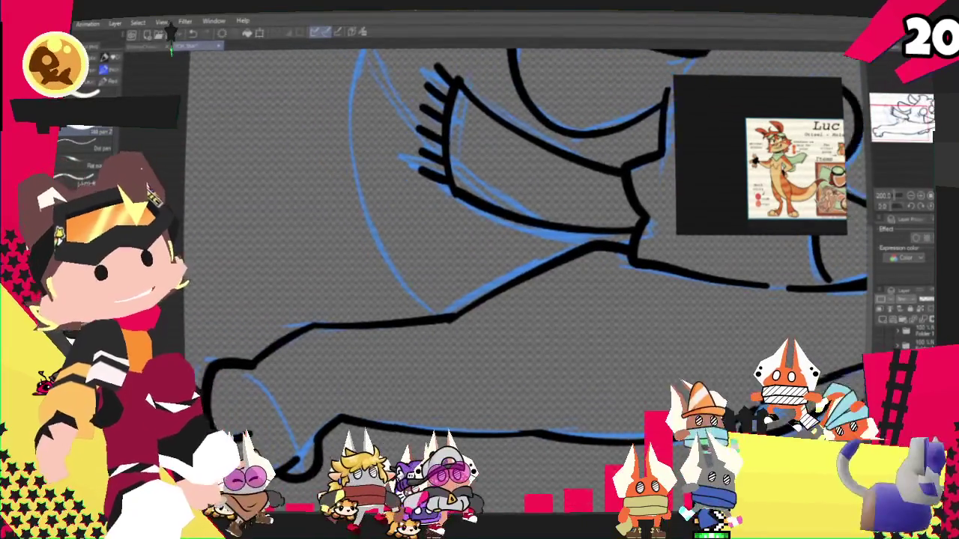
scroll(480, 247, "down", 2)
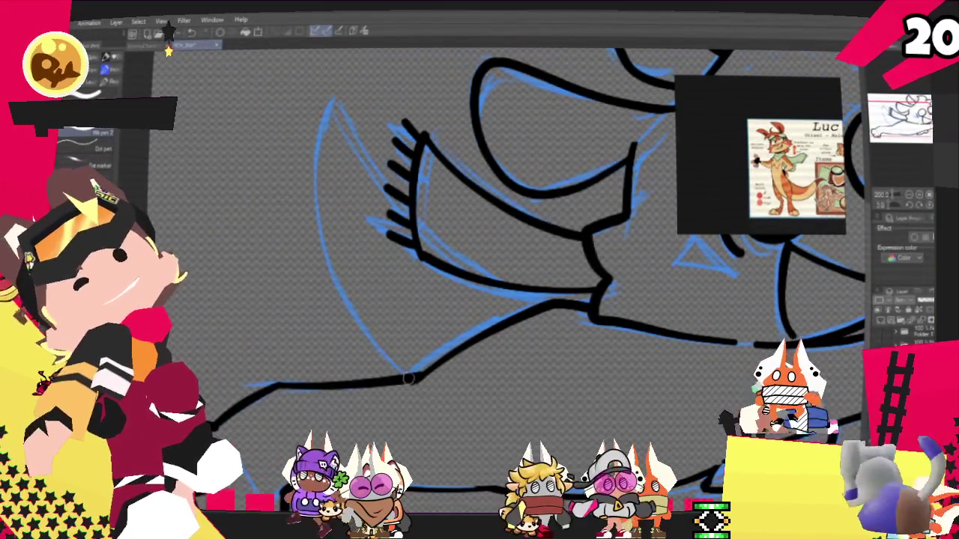
key("ctrl+z")
left_click_drag(334, 112, 408, 374)
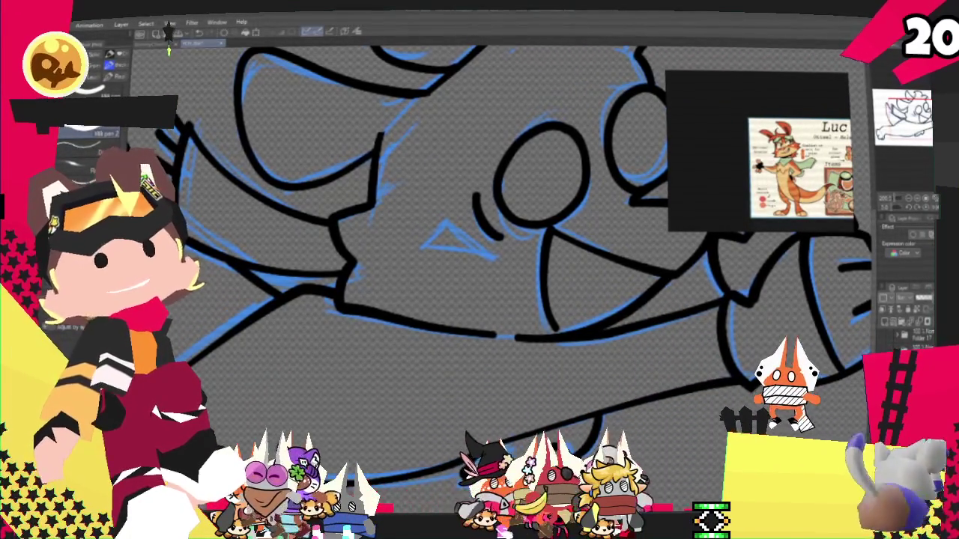
scroll(519, 379, "down", 2)
- Zoom the character reference onto its upper body and zoom the canvas in
scroll(520, 379, "down", 1)
scroll(520, 379, "up", 2)
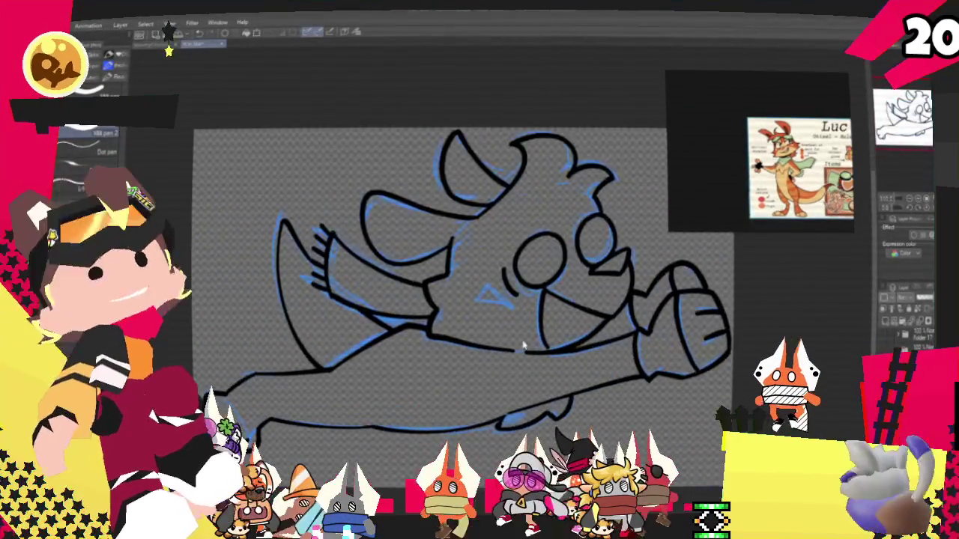
scroll(552, 288, "up", 2)
scroll(596, 239, "down", 2)
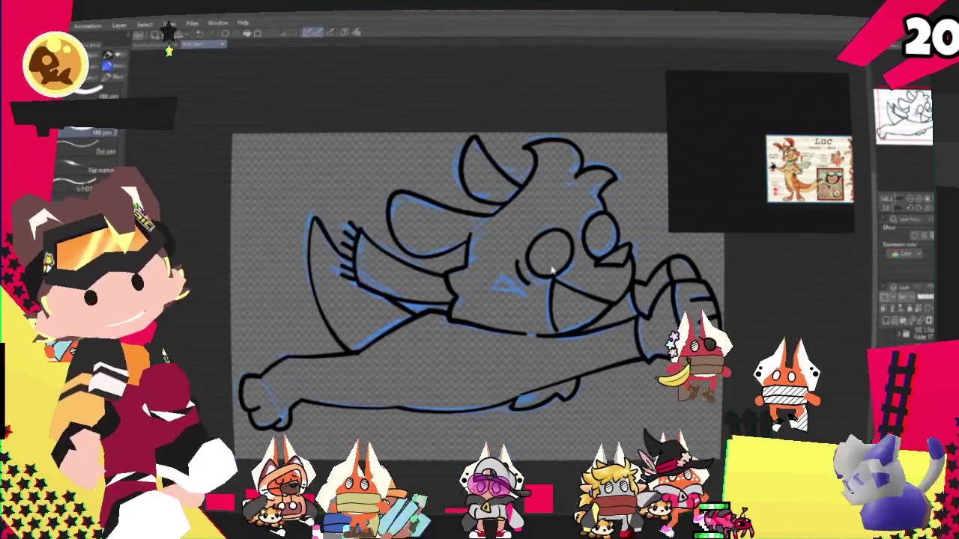
scroll(569, 285, "down", 1)
scroll(538, 333, "up", 1)
scroll(571, 292, "up", 2)
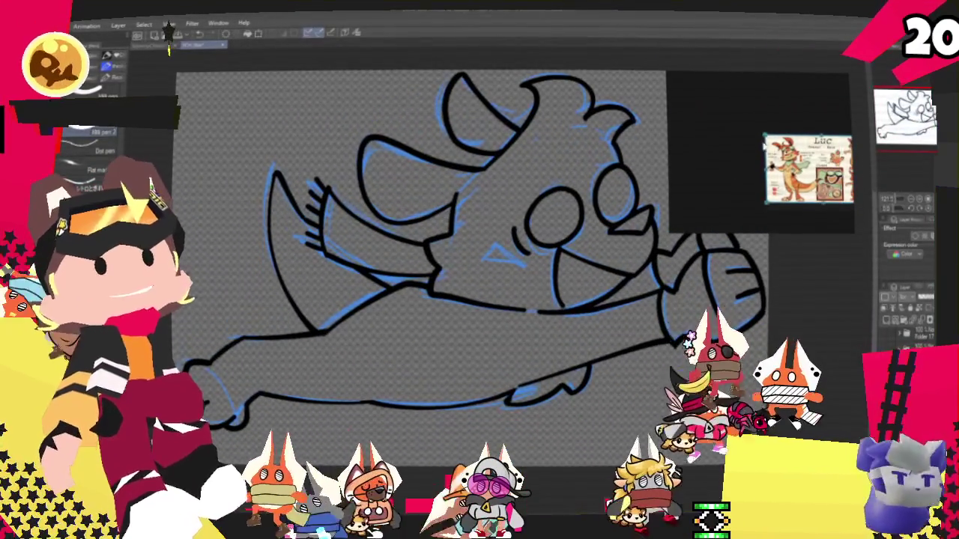
left_click_drag(735, 118, 701, 97)
scroll(524, 277, "down", 1)
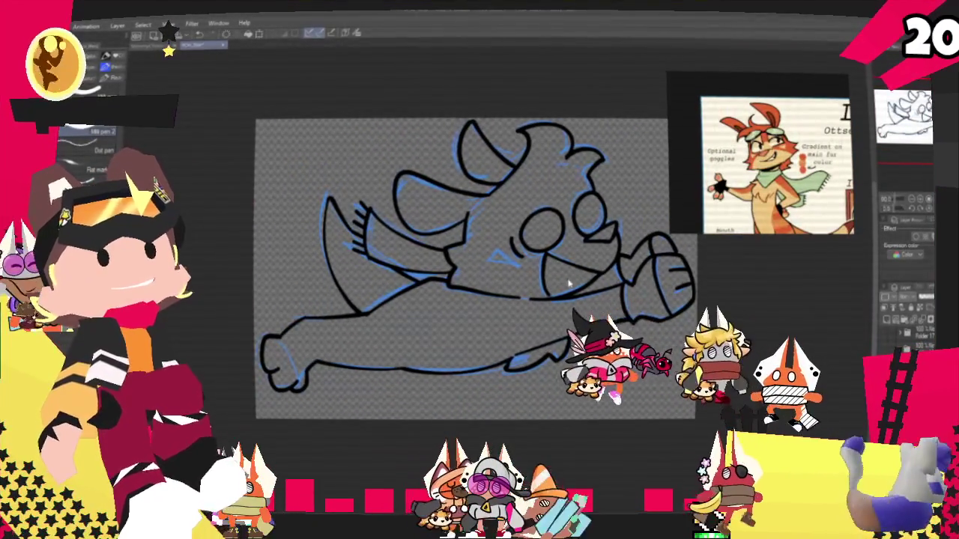
scroll(569, 283, "up", 1)
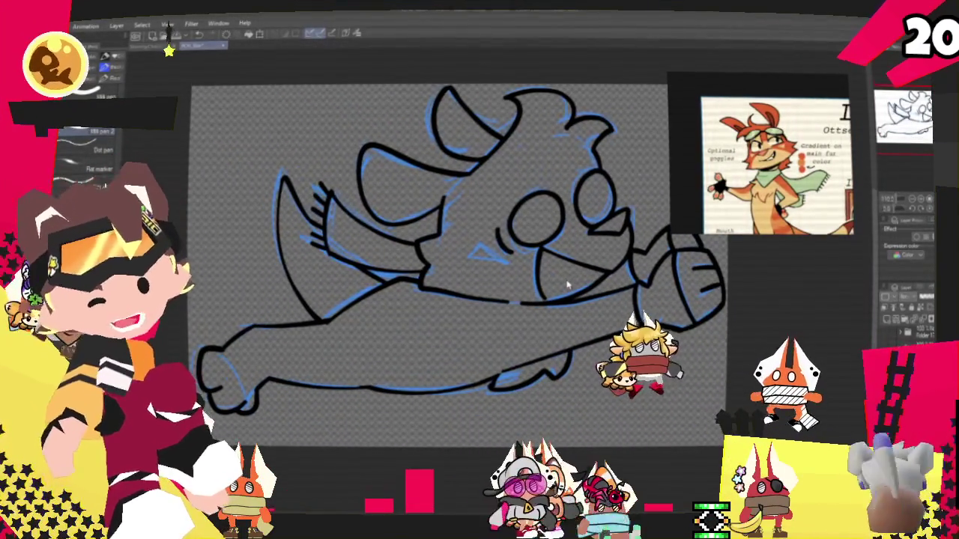
scroll(560, 274, "down", 1)
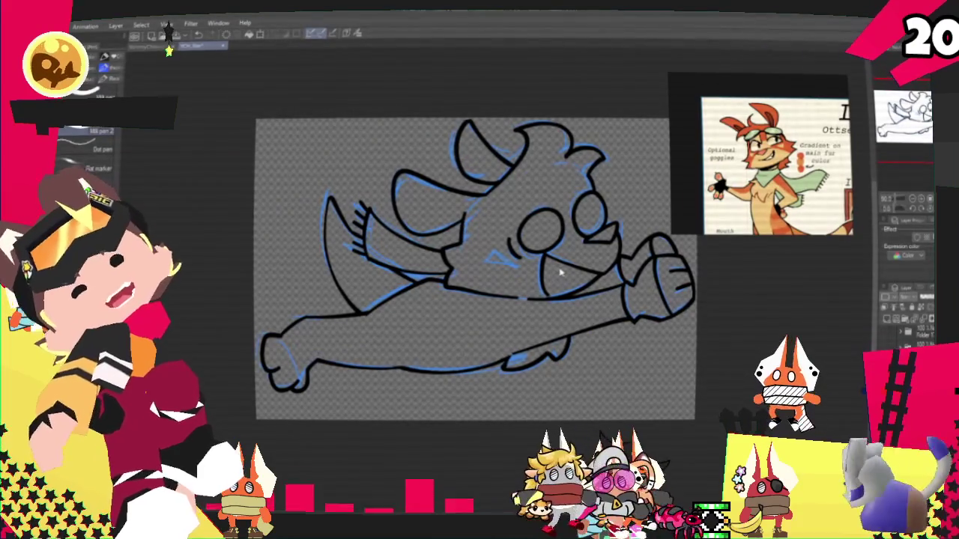
scroll(610, 309, "up", 1)
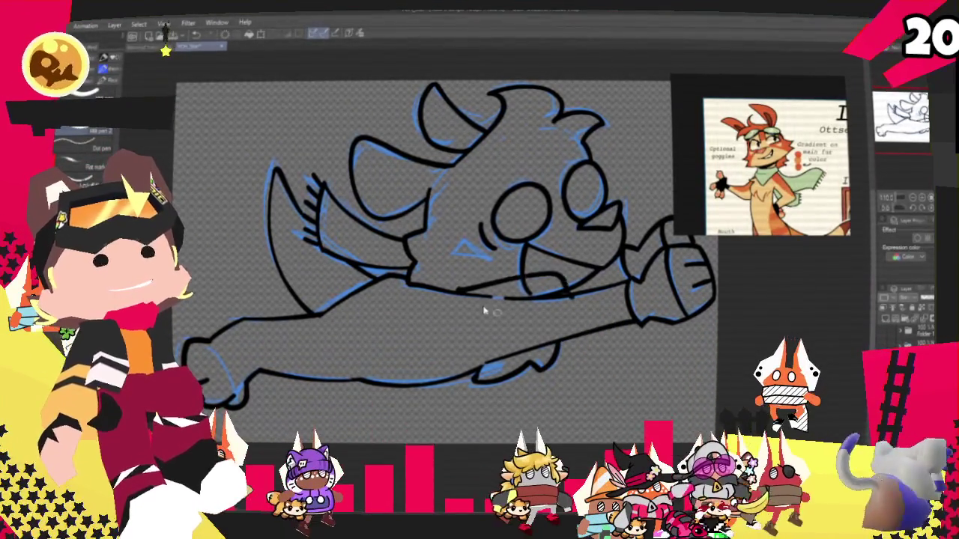
- Ink the line under the punching arm, the belly contour, and the arm-jaw join
left_click_drag(517, 293, 580, 290)
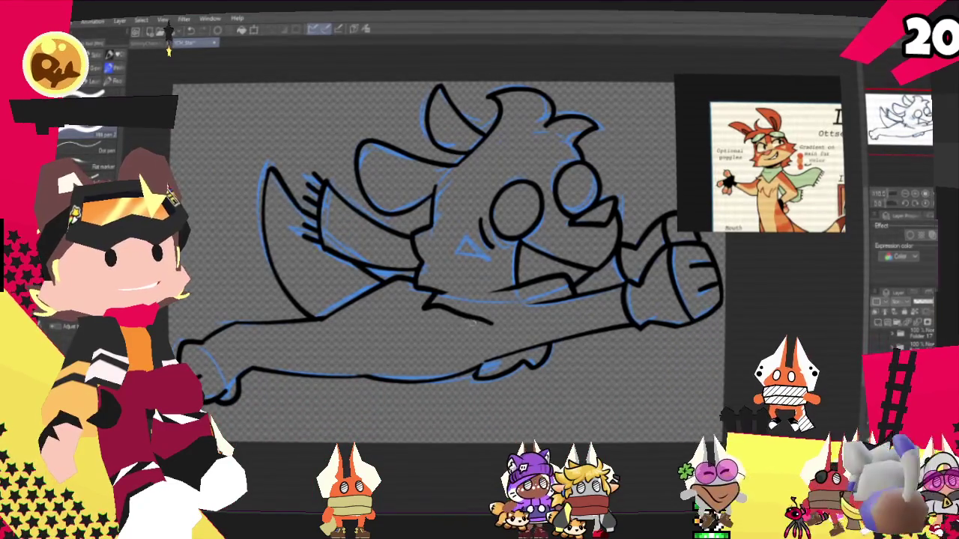
left_click_drag(434, 297, 504, 320)
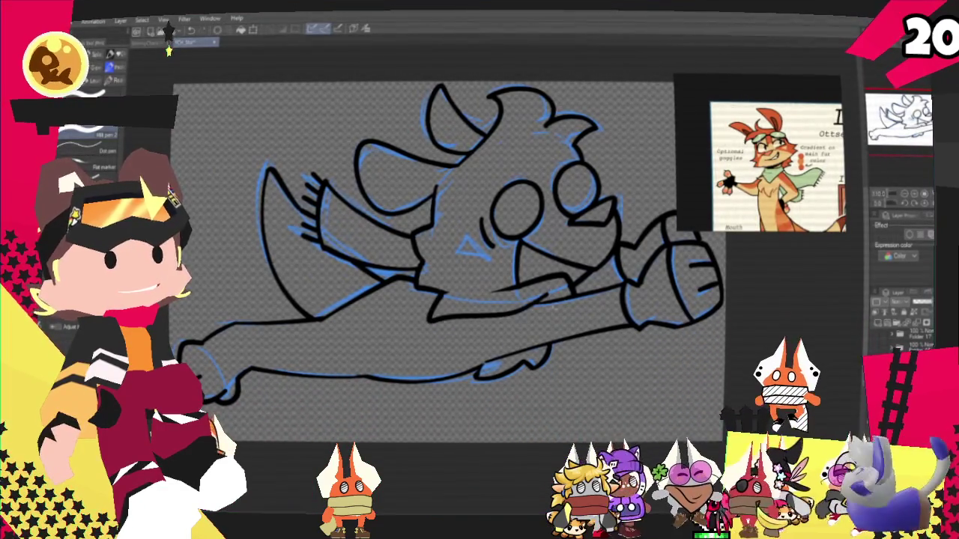
left_click_drag(488, 292, 569, 283)
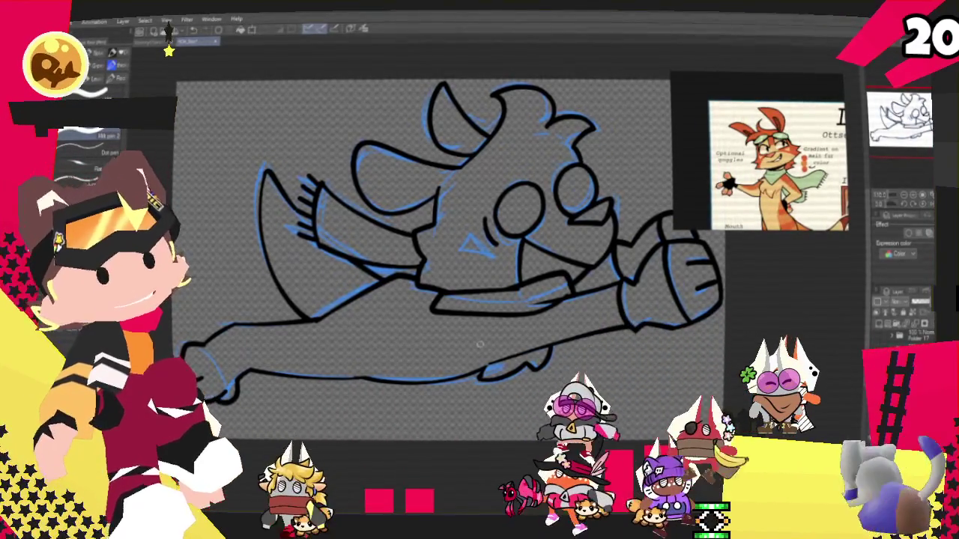
scroll(423, 260, "up", 1)
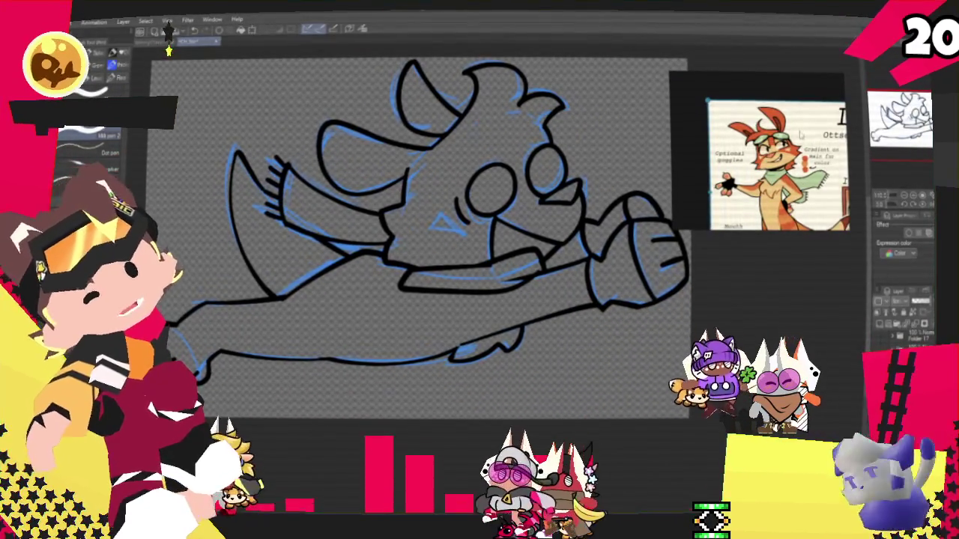